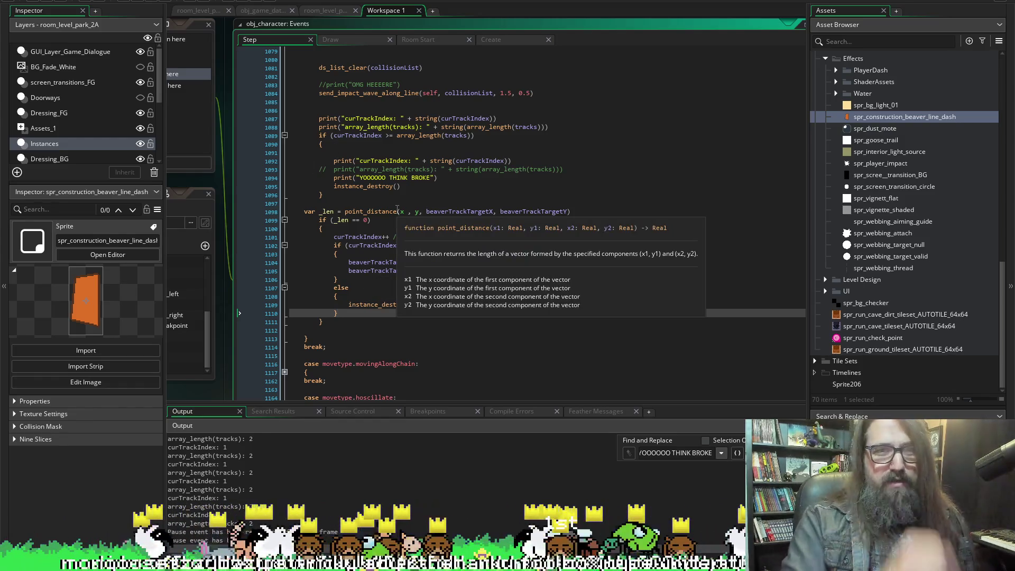
Paste bosstrack.giant_heckin_beaver_removed() on a new line before instance_destroy() in the else branch.
{"action": "left_click", "coordinate": [367, 297]}
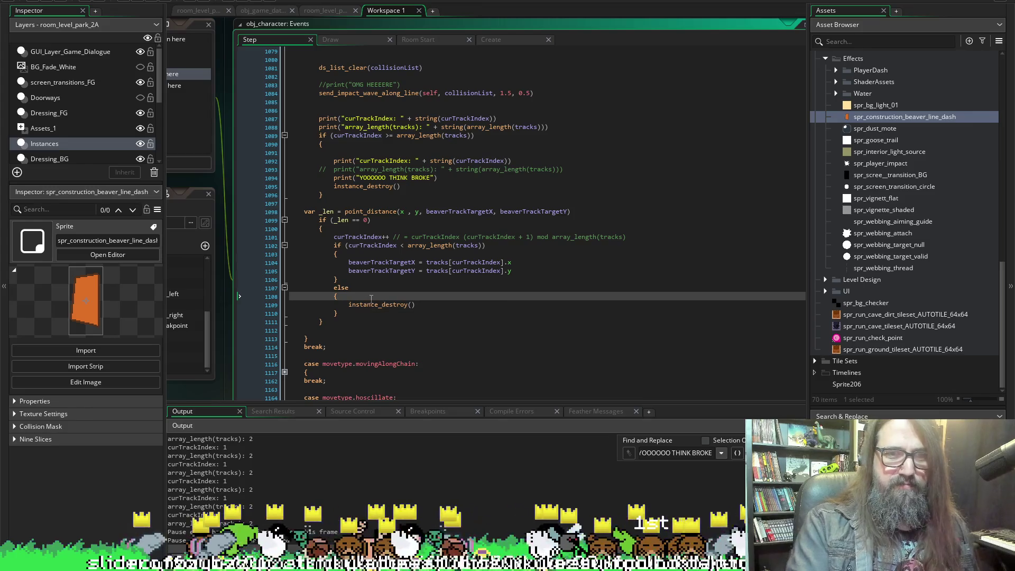
{"action": "key", "text": "Return"}
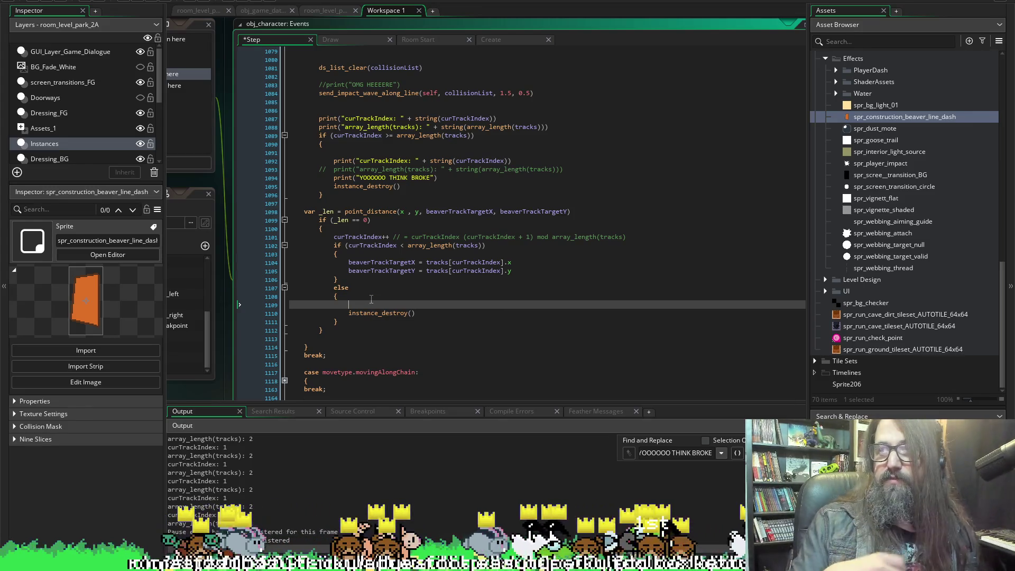
{"action": "type", "text": "bosstrack.giant_heckin_beaver_removed()"}
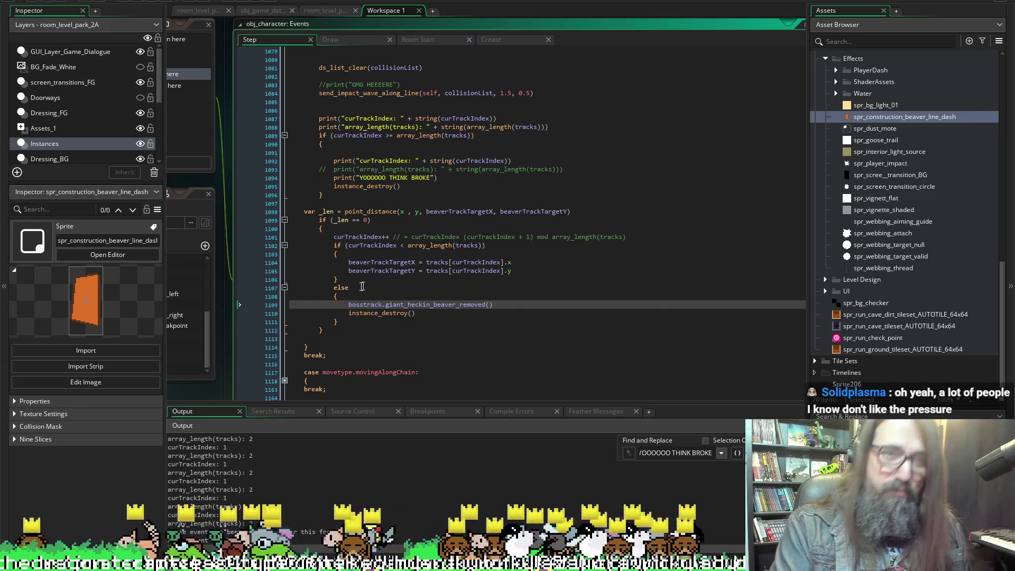
Comment out the tracks debug print block (lines 1087–1096) with Ctrl+K and relaunch the game.
{"action": "double_click", "coordinate": [330, 187]}
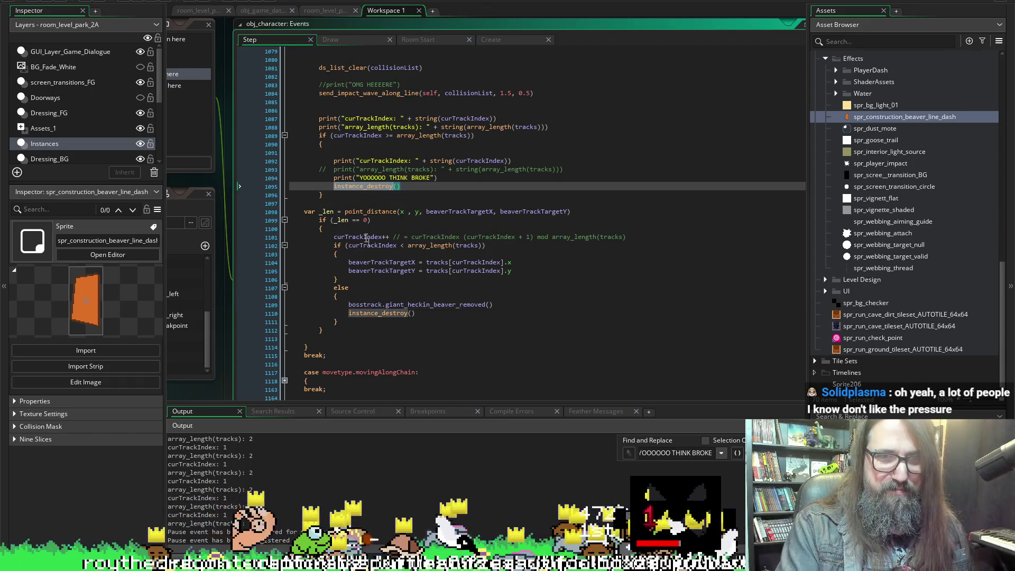
{"action": "left_click_drag", "start_coordinate": [324, 196], "coordinate": [319, 117]}
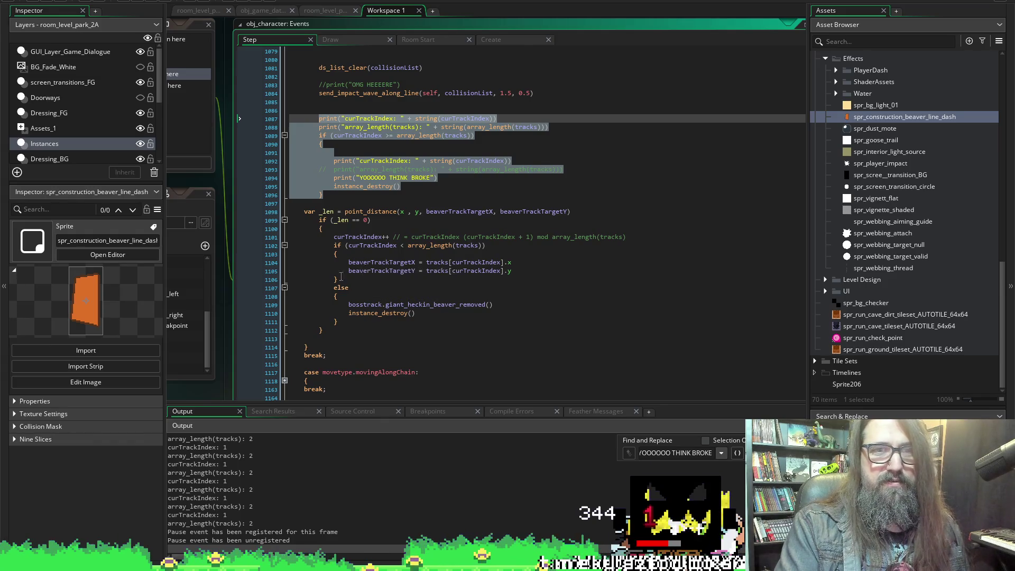
{"action": "key", "text": "Delete"}
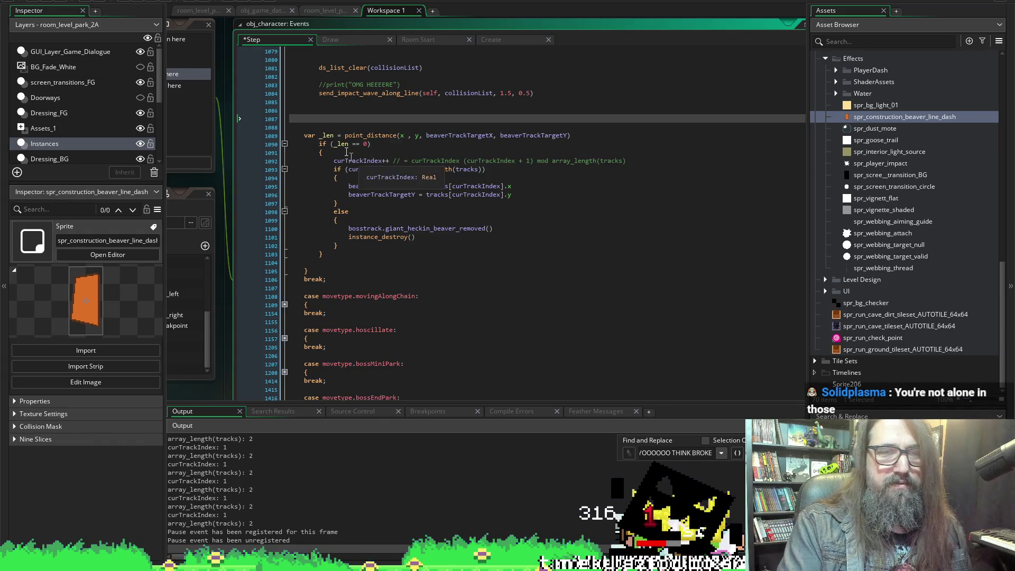
{"action": "key", "text": "ctrl+z"}
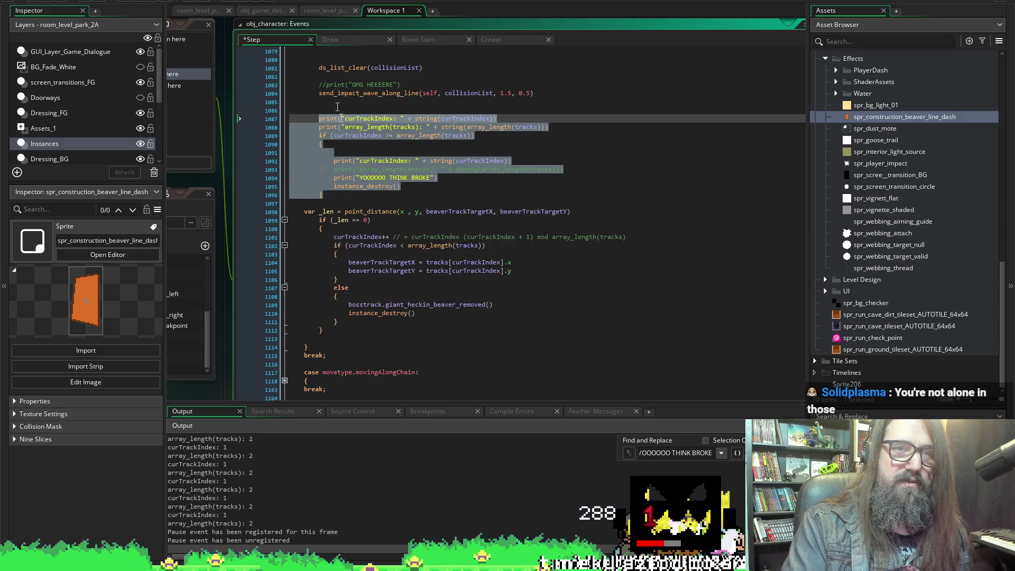
{"action": "key", "text": "ctrl+k"}
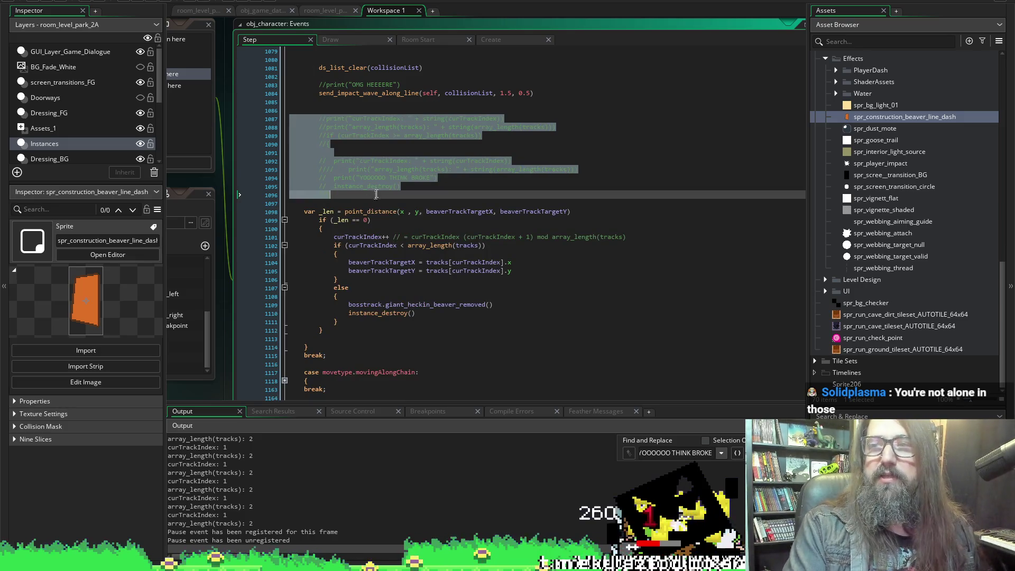
{"action": "left_click", "coordinate": [347, 153]}
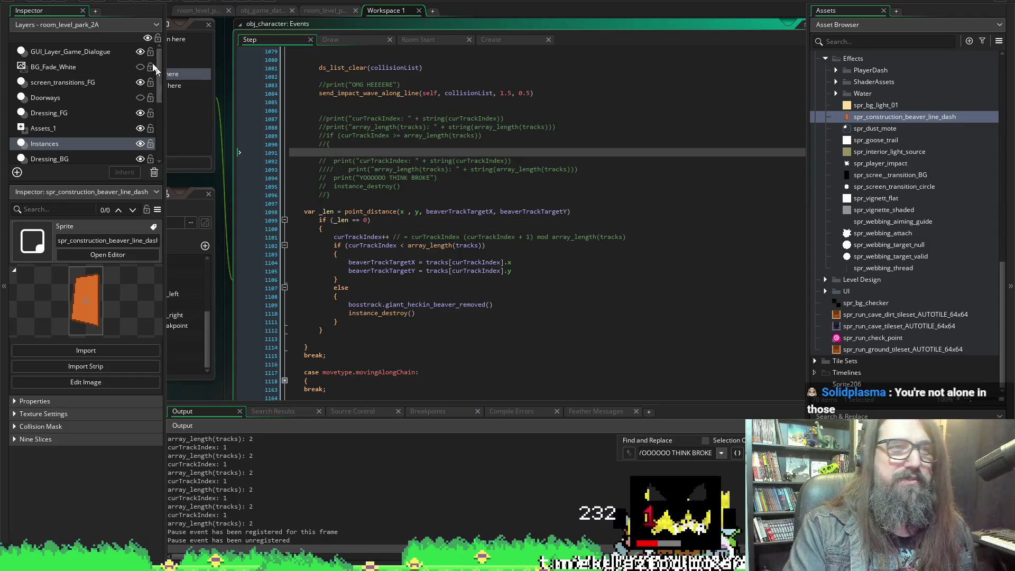
{"action": "left_click", "coordinate": [140, 1]}
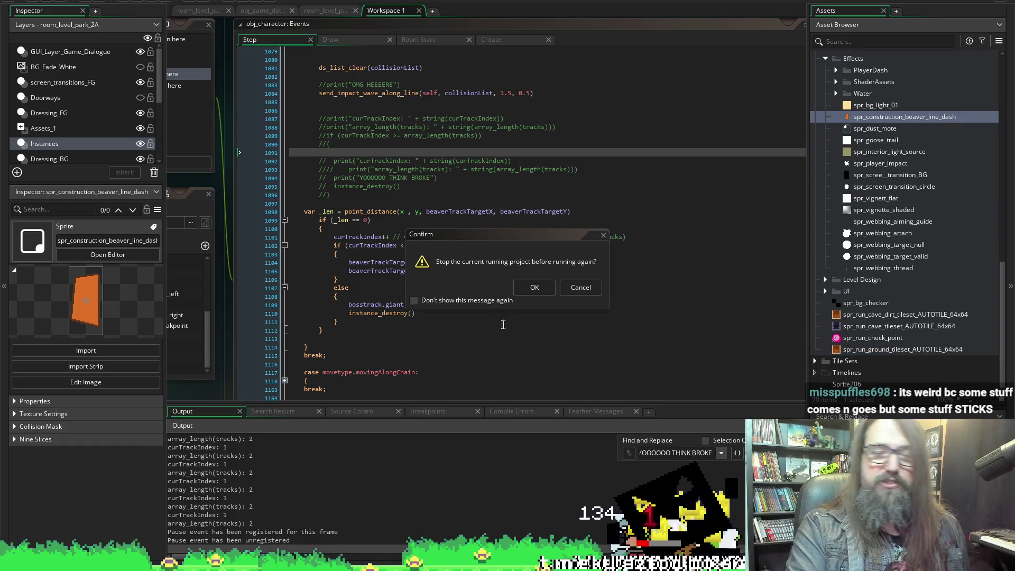
{"action": "left_click", "coordinate": [535, 287]}
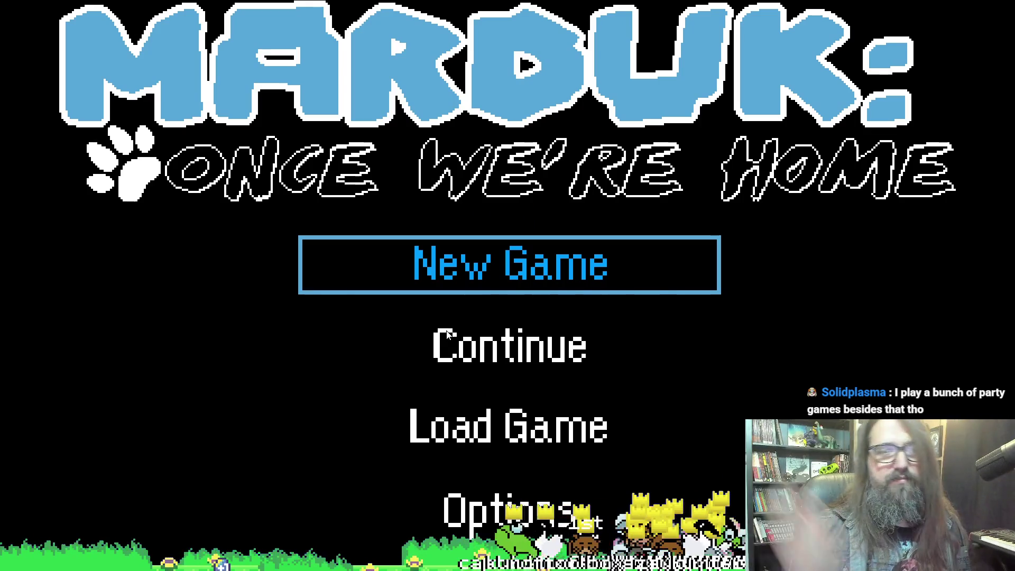
Continue the saved game, play the level, then switch back to the code editor.
{"action": "left_click", "coordinate": [447, 332]}
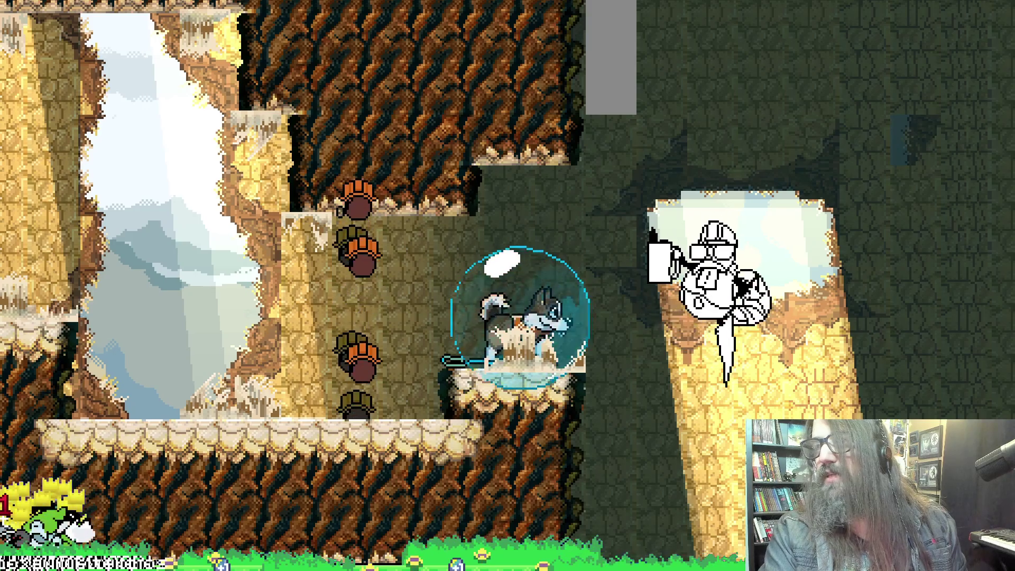
{"action": "key", "text": "alt+Tab"}
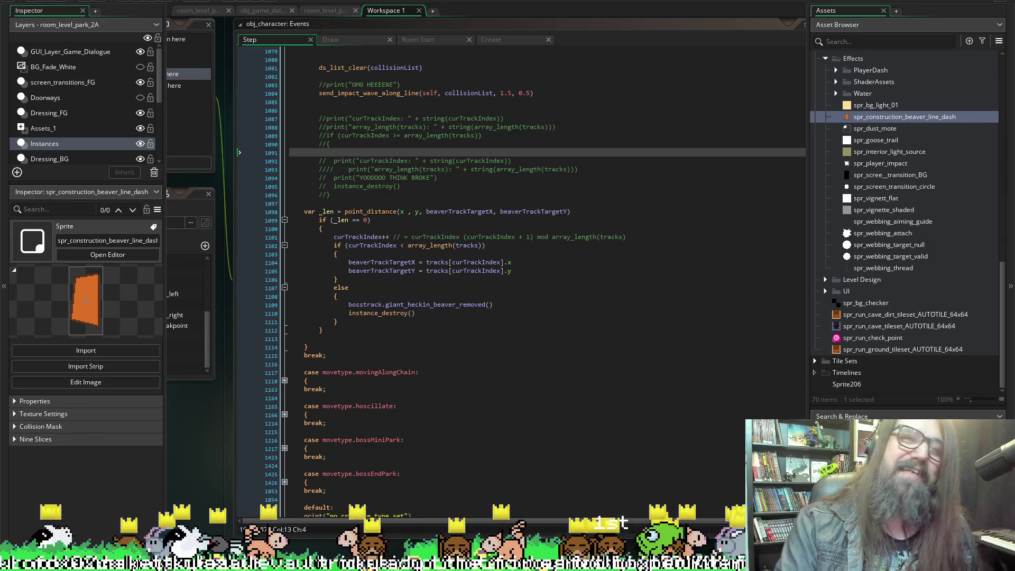
{"action": "left_click", "coordinate": [53, 1]}
{"action": "key", "text": "Escape"}
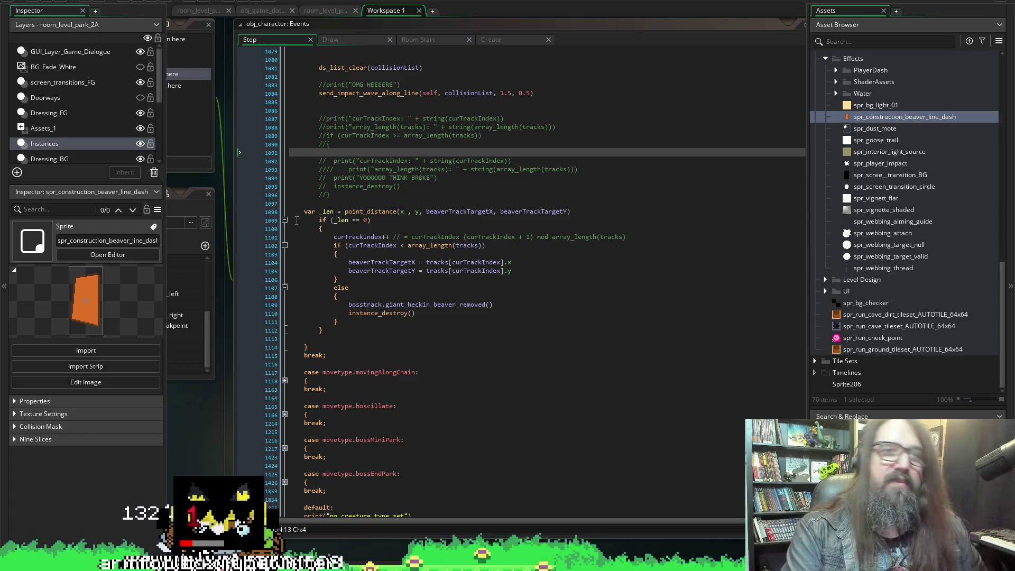
{"action": "scroll", "coordinate": [194, 398], "scroll_direction": "left", "scroll_amount": 5}
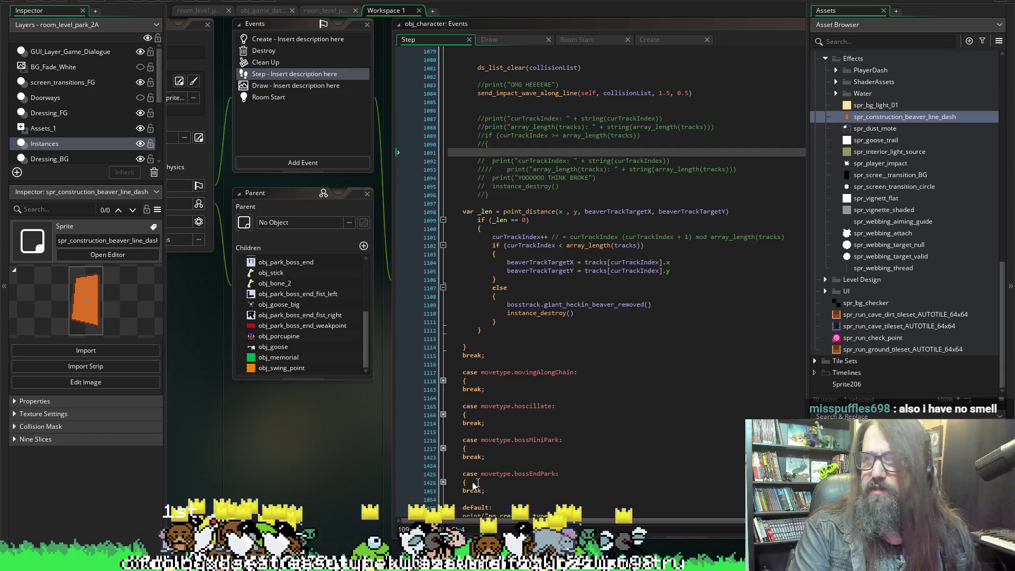
Search obj_beaver_track_lever's Create code for trackIndex, then show obj_character's Create event.
{"action": "scroll", "coordinate": [366, 458], "scroll_direction": "left", "scroll_amount": 5}
{"action": "scroll", "coordinate": [376, 449], "scroll_direction": "right", "scroll_amount": 4}
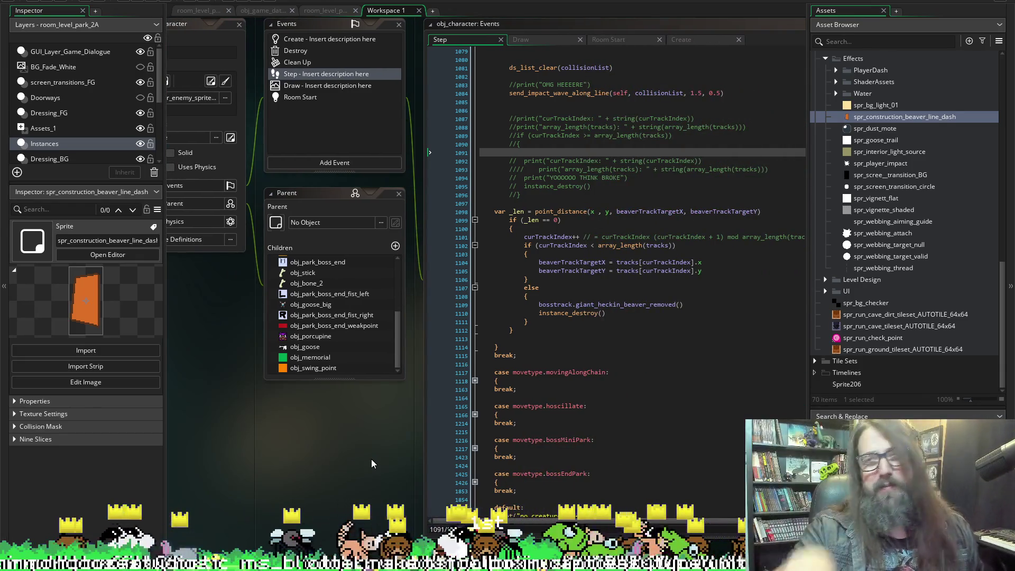
{"action": "scroll", "coordinate": [371, 458], "scroll_direction": "up", "scroll_amount": 1}
{"action": "scroll", "coordinate": [365, 465], "scroll_direction": "left", "scroll_amount": 3}
{"action": "scroll", "coordinate": [380, 448], "scroll_direction": "right", "scroll_amount": 3}
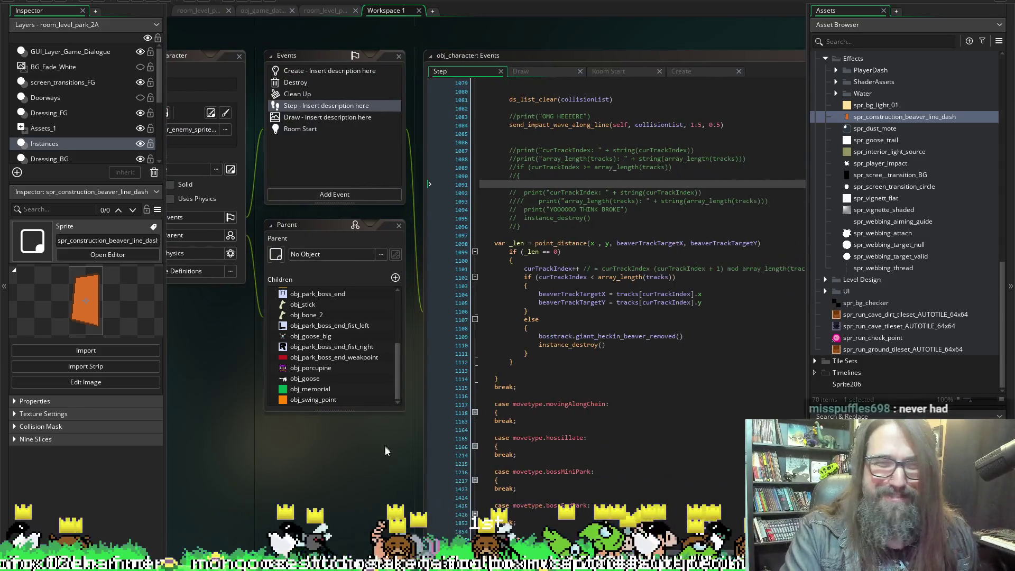
{"action": "scroll", "coordinate": [417, 426], "scroll_direction": "up", "scroll_amount": 6}
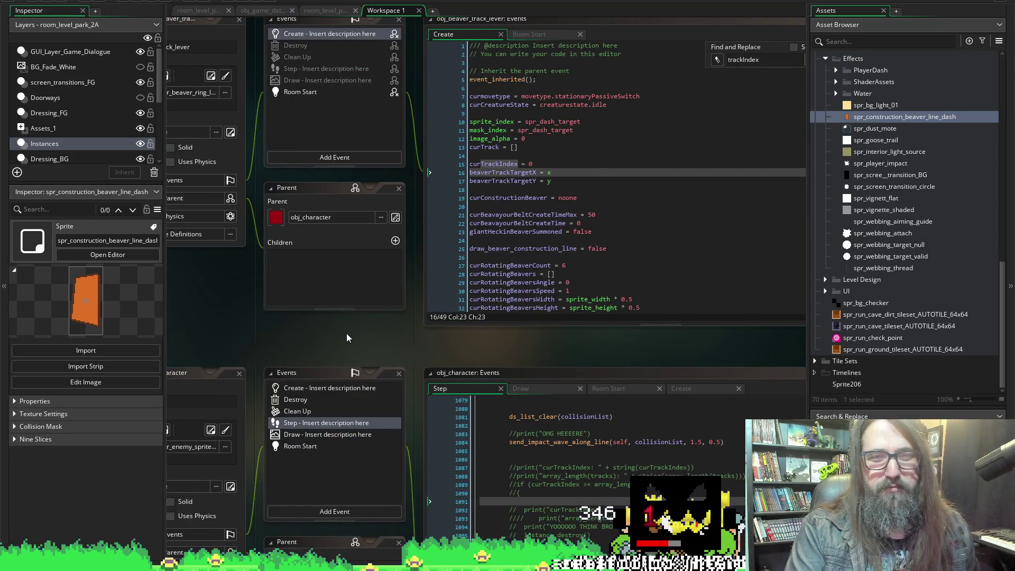
{"action": "scroll", "coordinate": [347, 337], "scroll_direction": "right", "scroll_amount": 5}
{"action": "scroll", "coordinate": [347, 337], "scroll_direction": "left", "scroll_amount": 6}
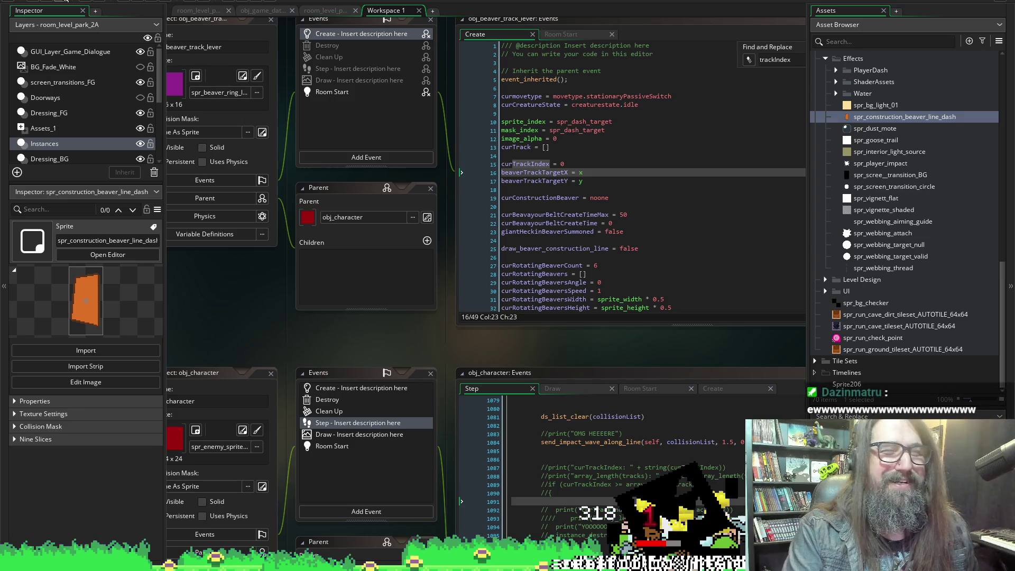
{"action": "scroll", "coordinate": [311, 337], "scroll_direction": "left", "scroll_amount": 2}
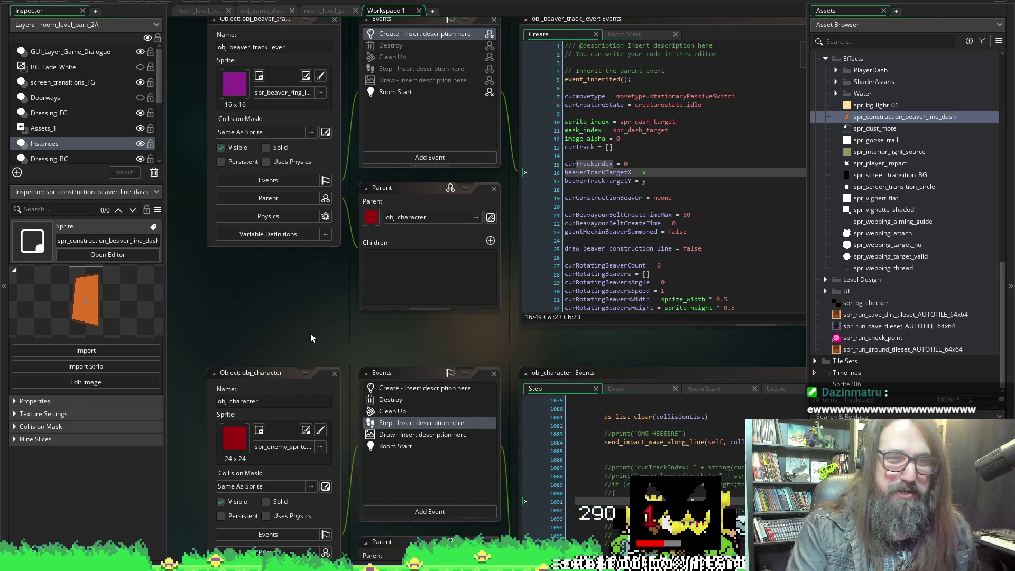
{"action": "key", "text": "ctrl+f"}
{"action": "left_click", "coordinate": [586, 388]}
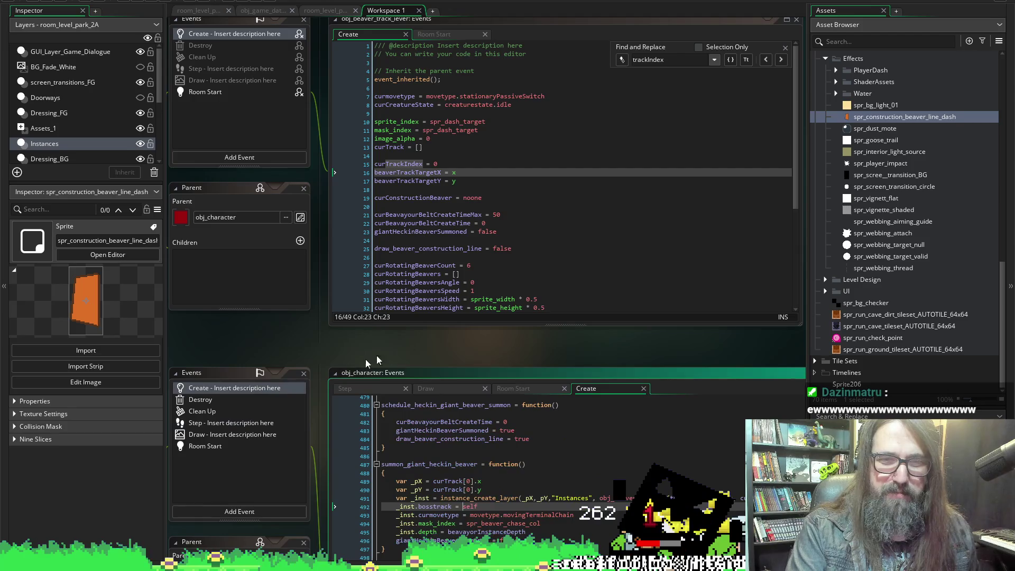
{"action": "scroll", "coordinate": [323, 365], "scroll_direction": "down", "scroll_amount": 3}
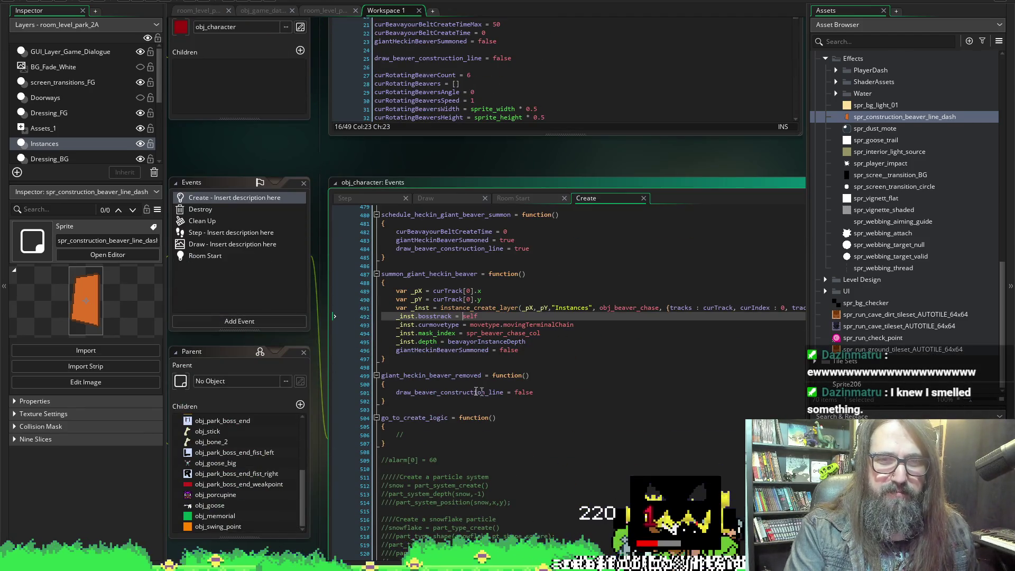
{"action": "left_click", "coordinate": [432, 392]}
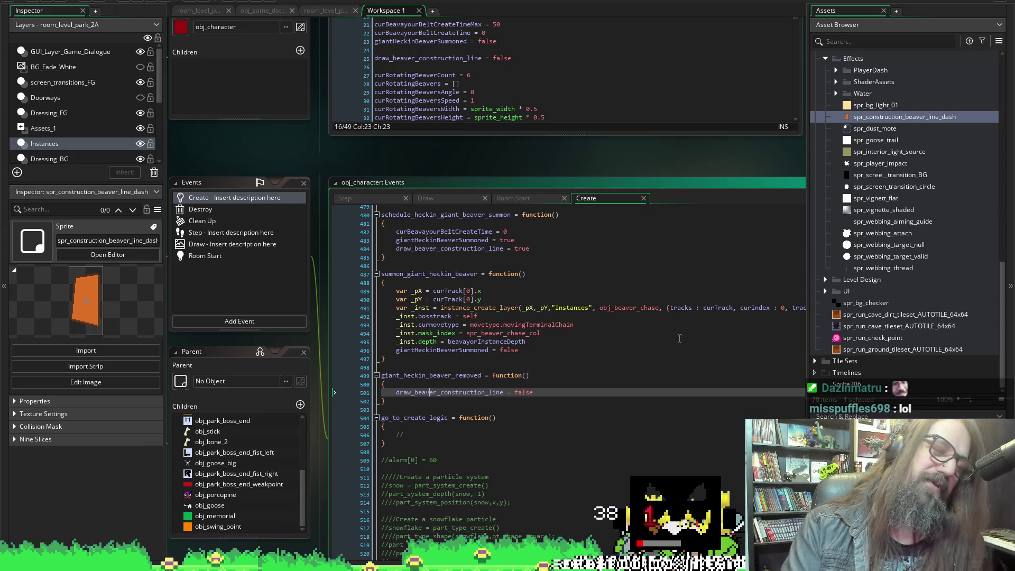
{"action": "scroll", "coordinate": [427, 159], "scroll_direction": "left", "scroll_amount": 3}
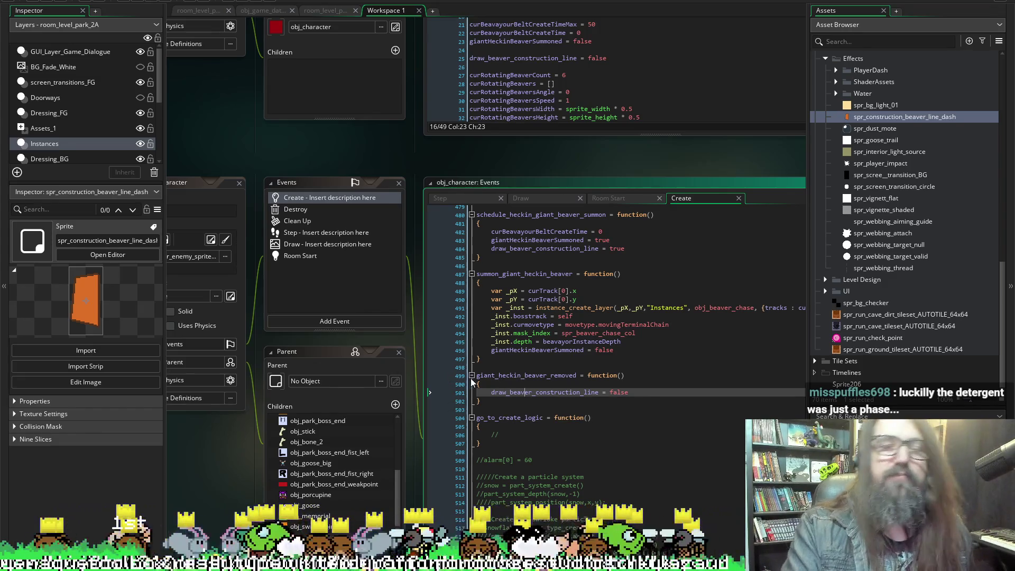
{"action": "scroll", "coordinate": [262, 391], "scroll_direction": "left", "scroll_amount": 3}
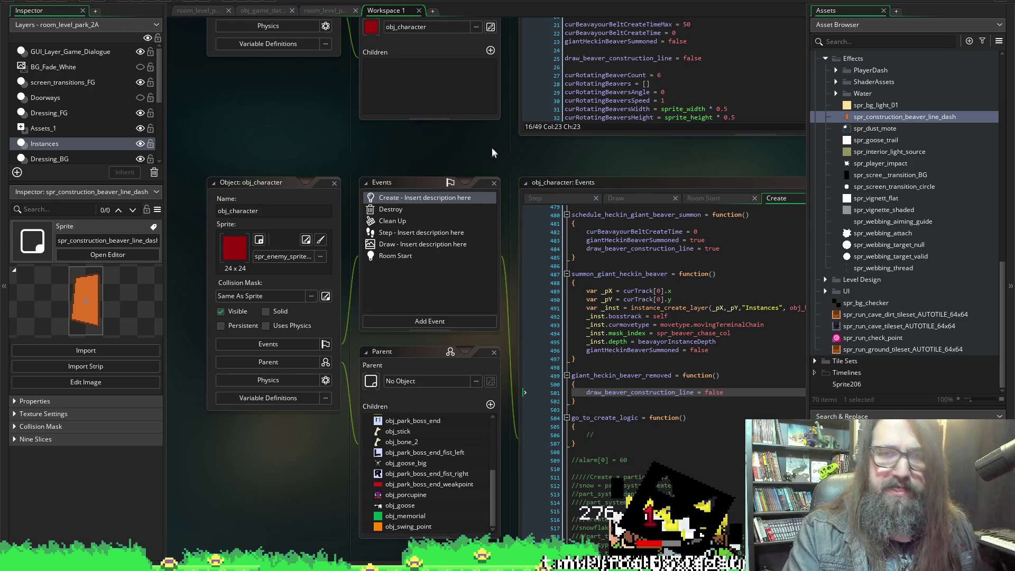
{"action": "scroll", "coordinate": [509, 152], "scroll_direction": "right", "scroll_amount": 5}
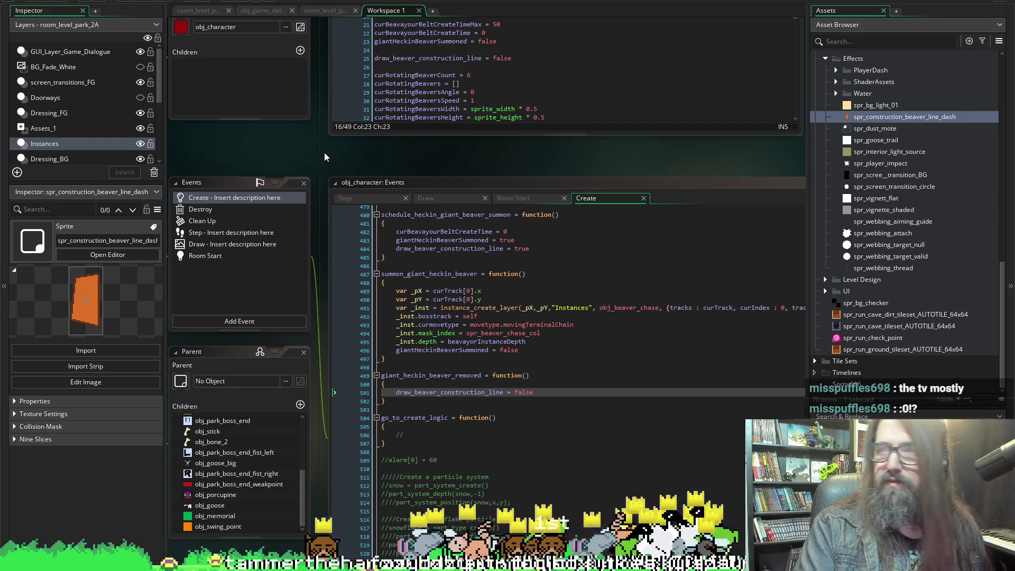
{"action": "scroll", "coordinate": [325, 152], "scroll_direction": "down", "scroll_amount": 5}
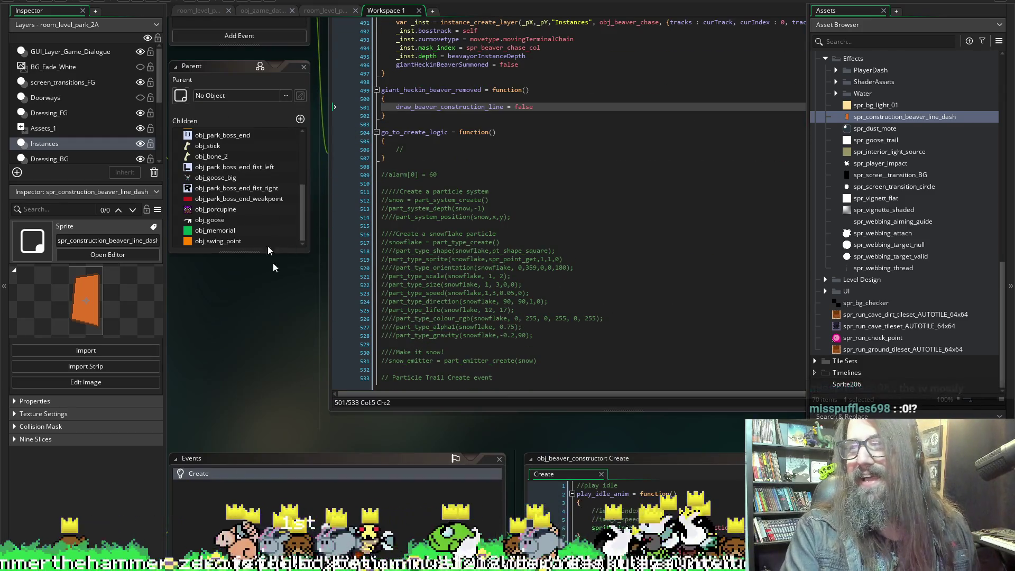
{"action": "scroll", "coordinate": [319, 306], "scroll_direction": "left", "scroll_amount": 6}
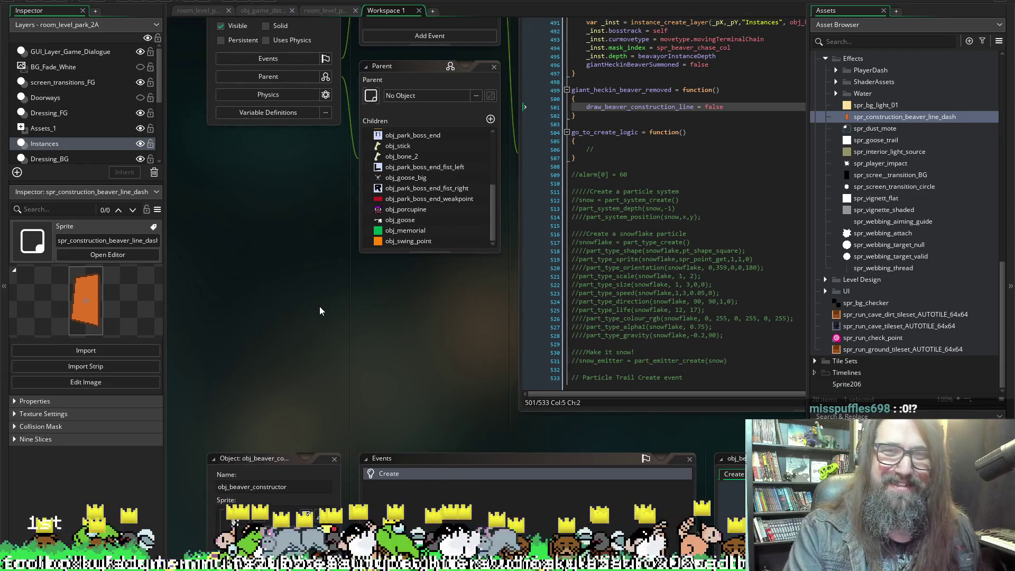
{"action": "scroll", "coordinate": [320, 306], "scroll_direction": "right", "scroll_amount": 7}
{"action": "scroll", "coordinate": [414, 32], "scroll_direction": "up", "scroll_amount": 3}
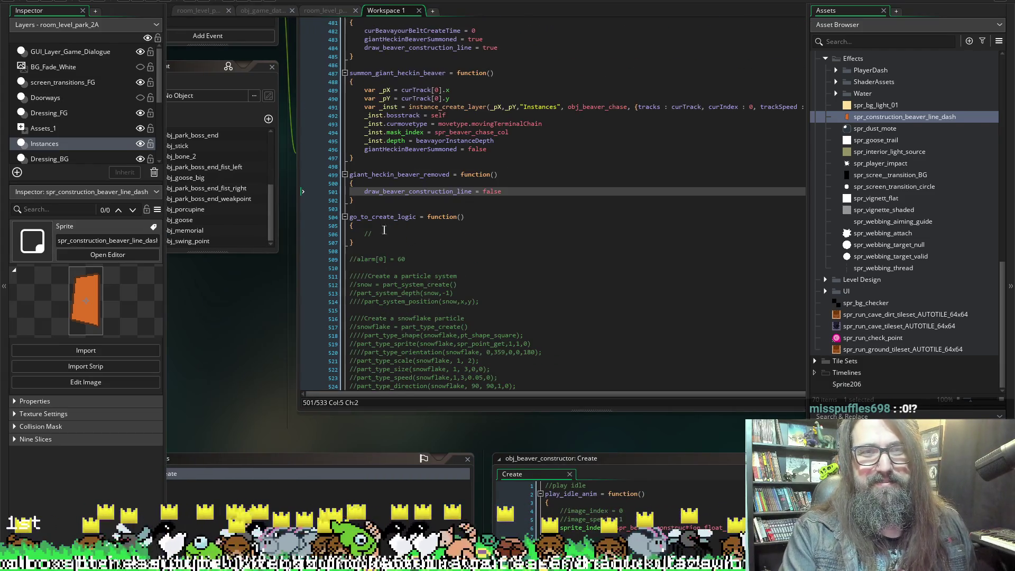
Declare 'var _count = 0' at the start of giant_heckin_beaver_removed.
{"action": "left_click", "coordinate": [483, 184]}
{"action": "key", "text": "Return"}
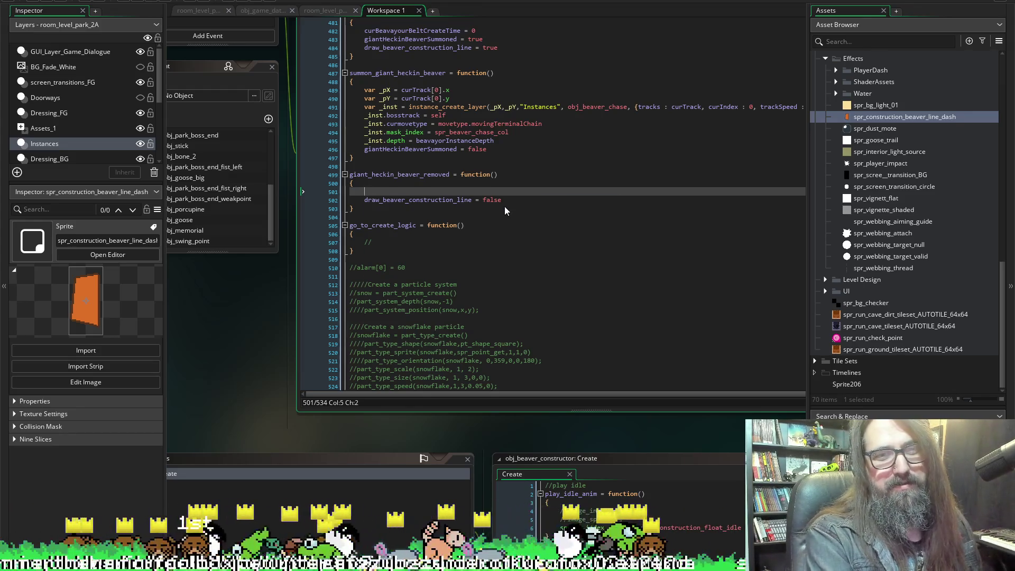
{"action": "type", "text": "var _"}
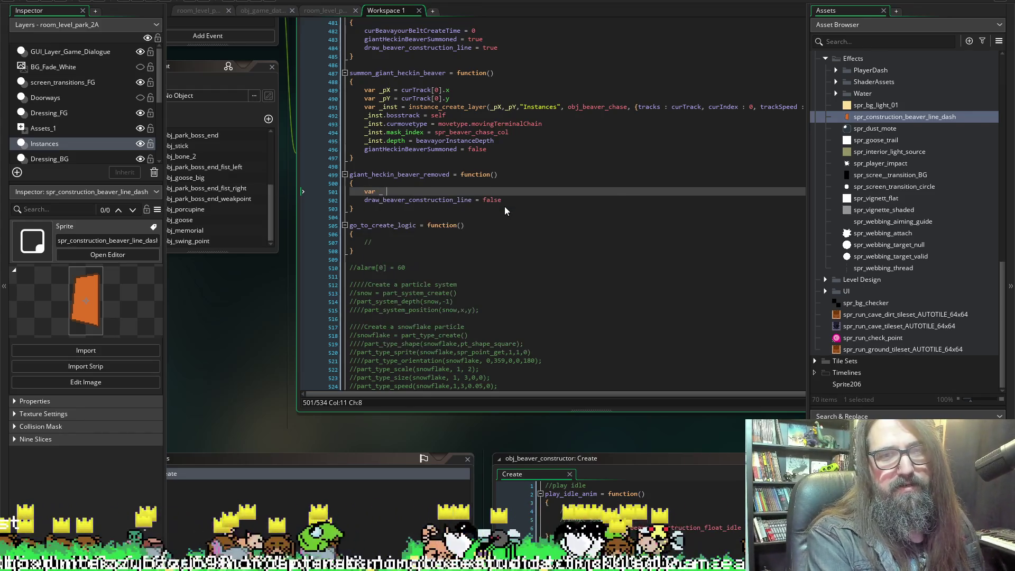
{"action": "key", "text": "BackSpace"}
{"action": "type", "text": "count "}
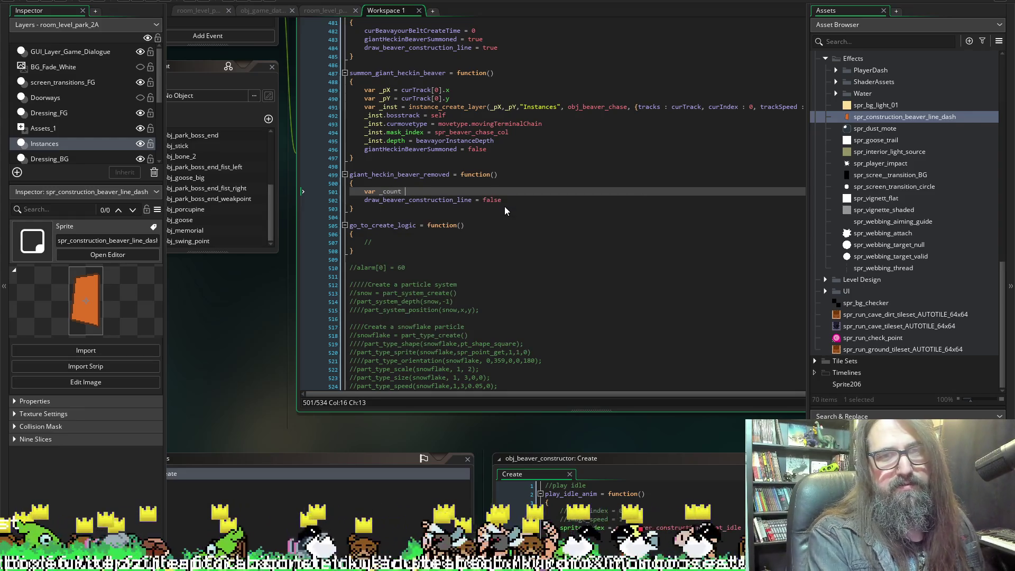
{"action": "type", "text": "= 0"}
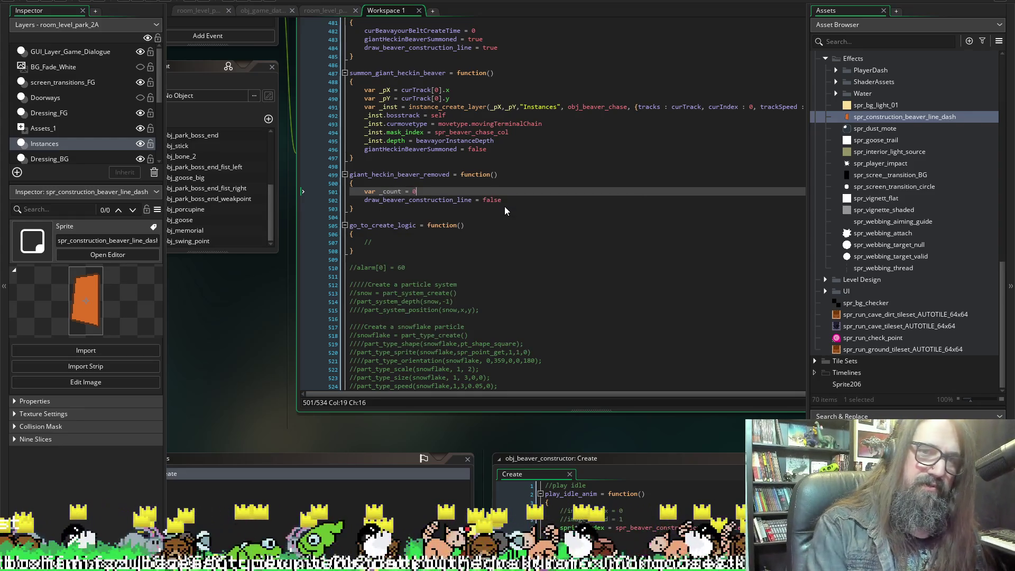
{"action": "key", "text": "Return"}
Add 'with(obj_beaver_chase) _count++' to count the remaining beaver chase instances.
{"action": "type", "text": "with("}
{"action": "key", "text": "BackSpace"}
{"action": "key", "text": "BackSpace"}
{"action": "key", "text": "BackSpace"}
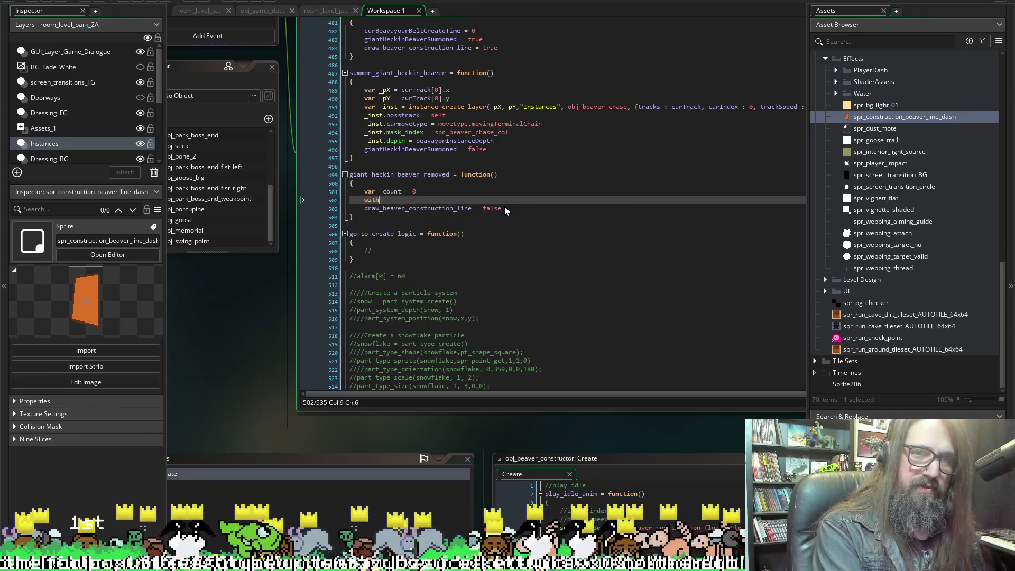
{"action": "type", "text": "(obj_beave"}
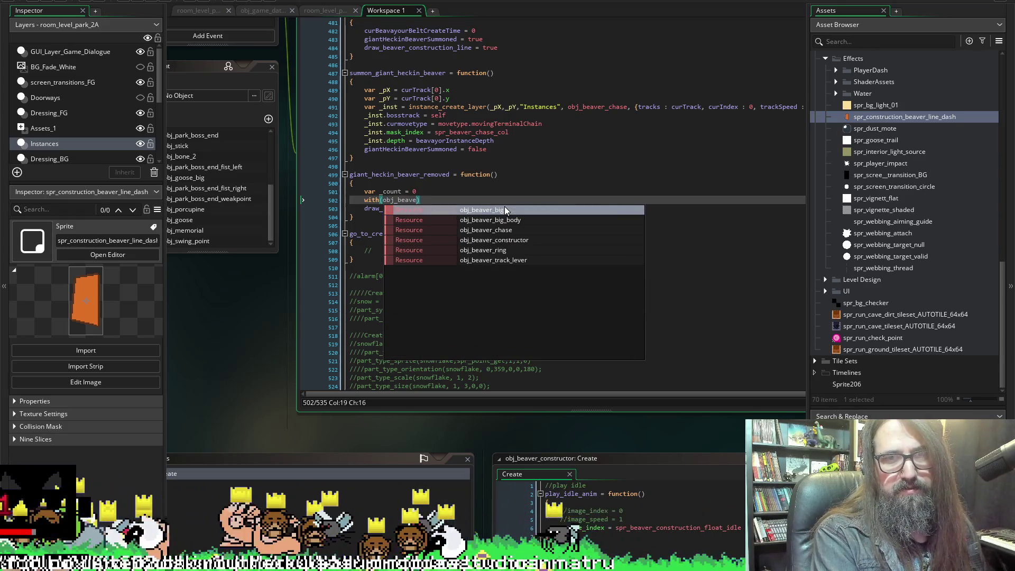
{"action": "type", "text": "r_ch"}
{"action": "key", "text": "Return"}
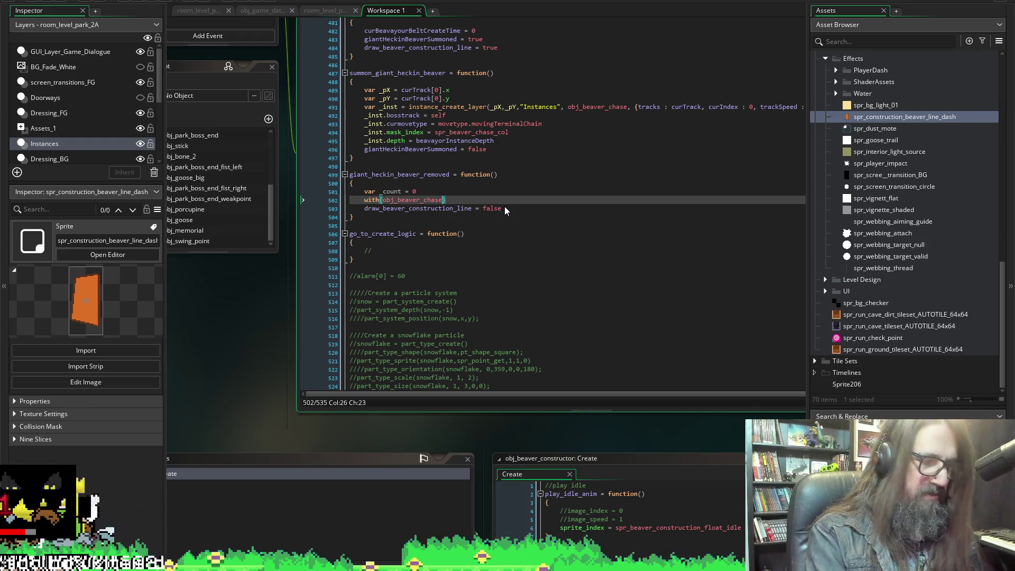
{"action": "type", "text": ")"}
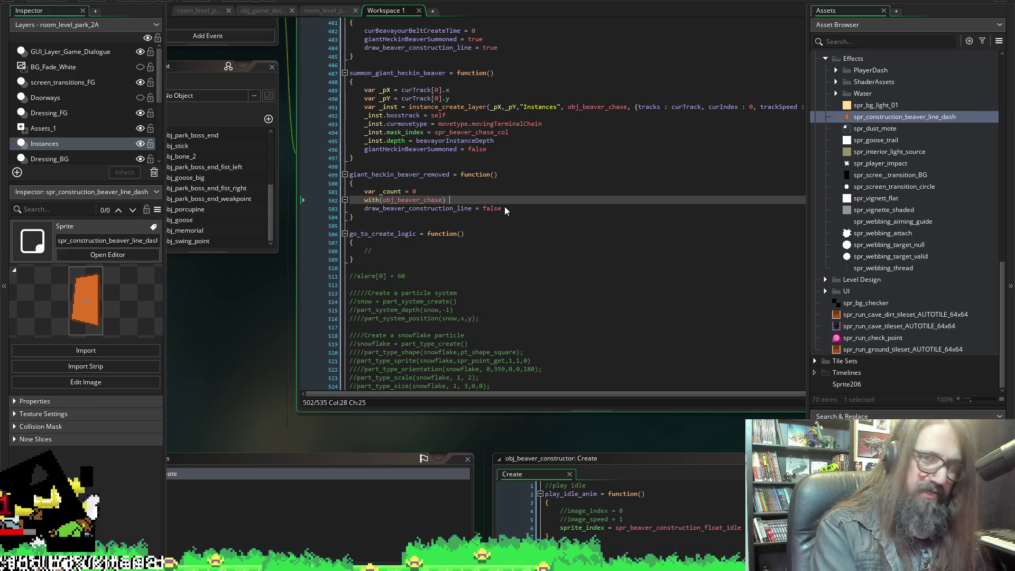
{"action": "type", "text": "coi"}
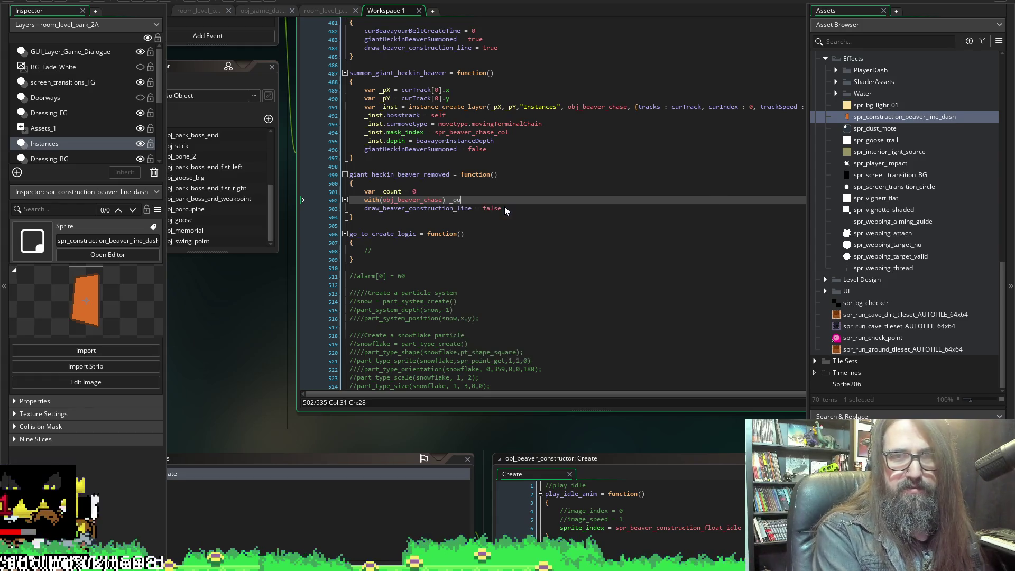
{"action": "key", "text": "BackSpace"}
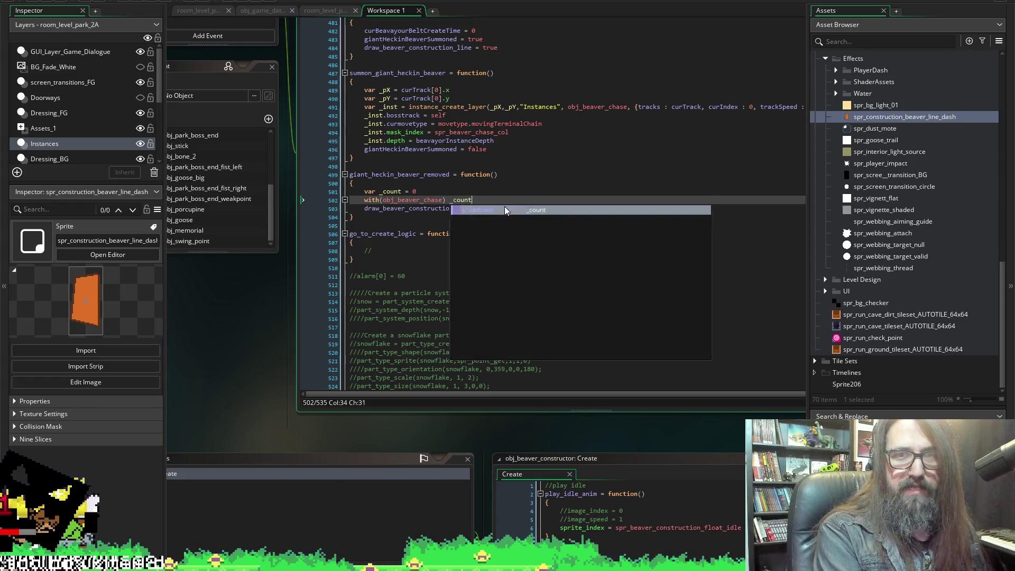
{"action": "key", "text": "Return"}
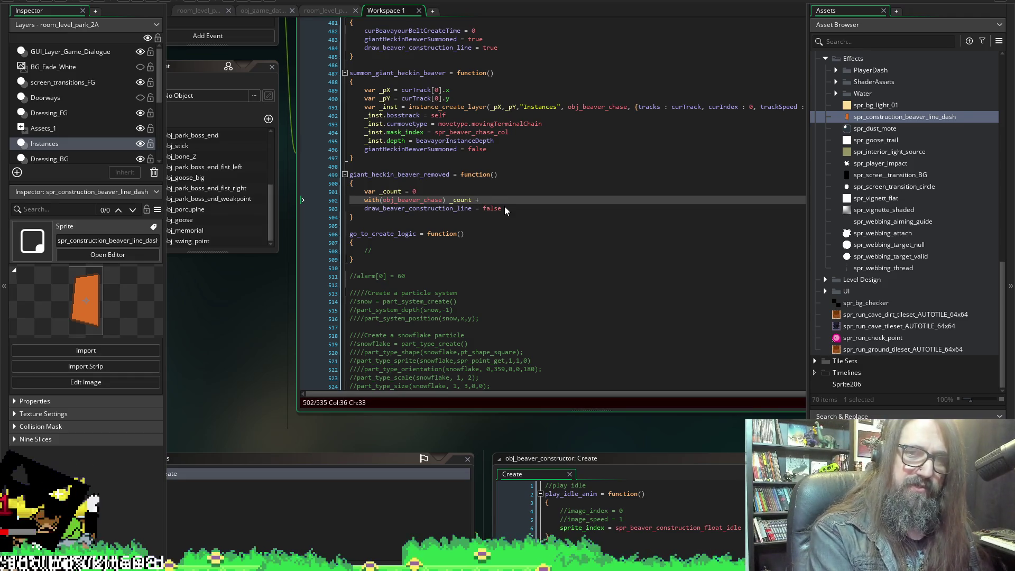
{"action": "key", "text": "BackSpace"}
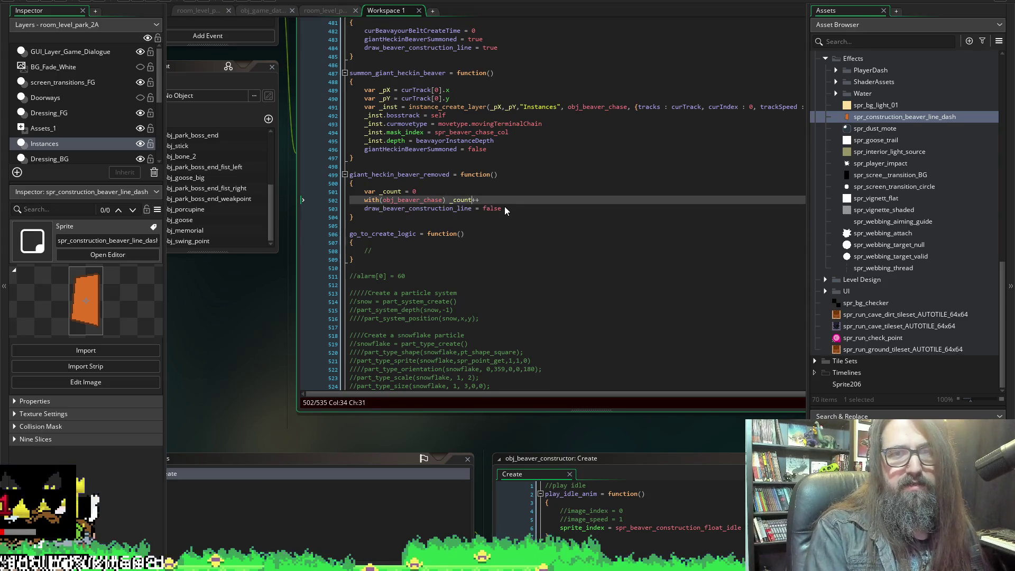
Wrap the draw_beaver_construction_line reset in 'if (_count <= 0)'.
{"action": "key", "text": "Return"}
{"action": "type", "text": "if "}
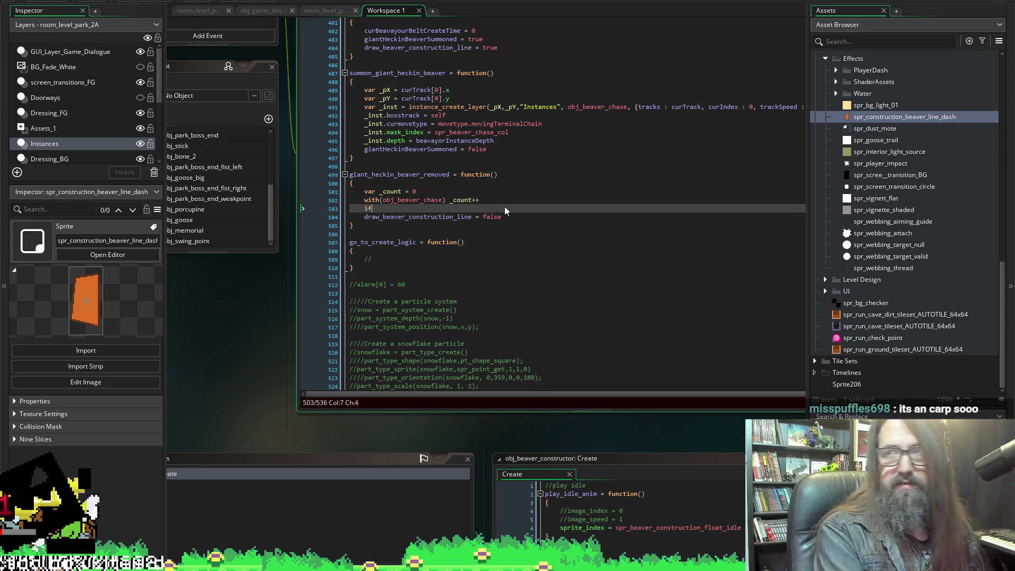
{"action": "type", "text": "()"}
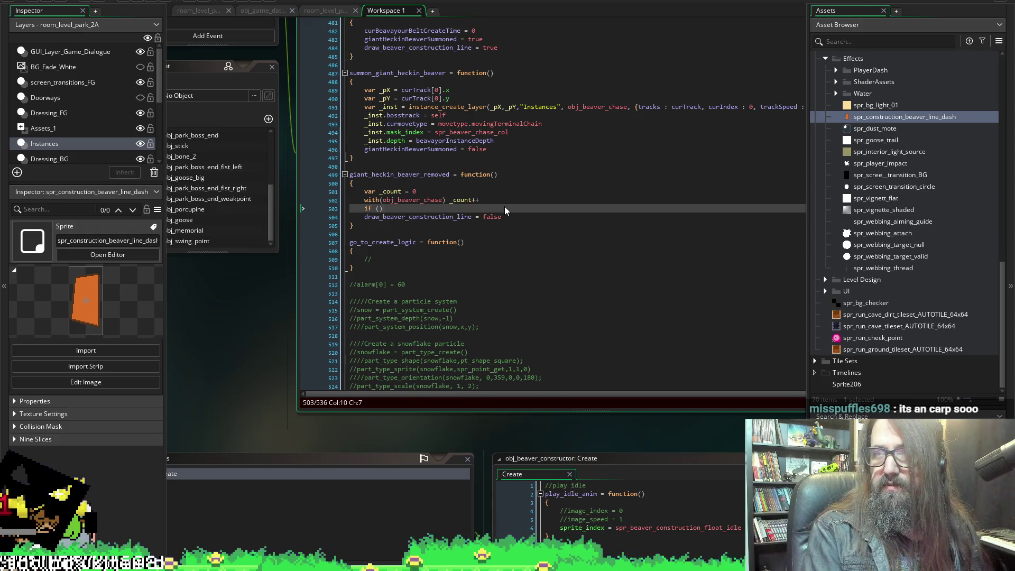
{"action": "key", "text": "Down"}
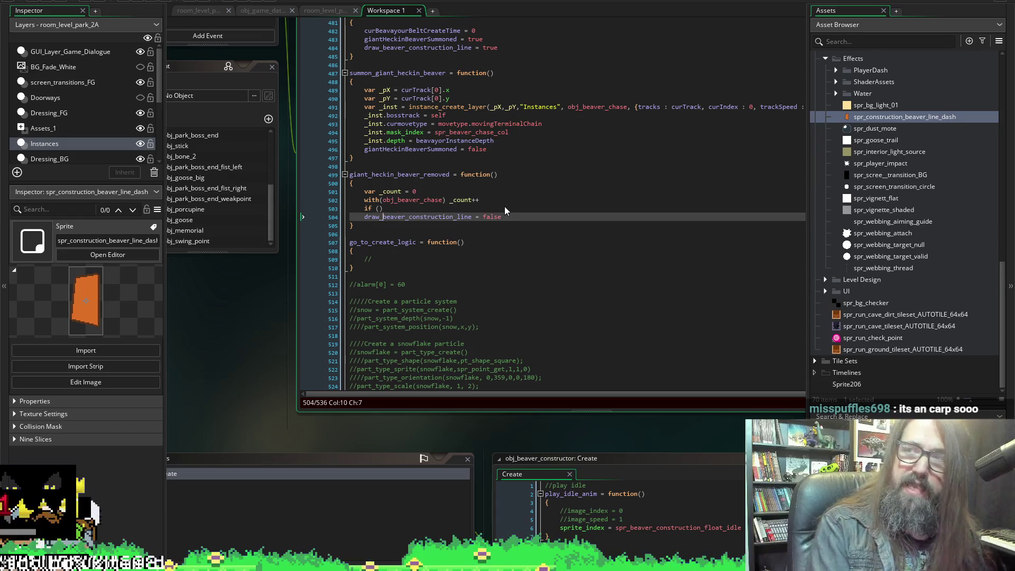
{"action": "key", "text": "BackSpace"}
{"action": "key", "text": "BackSpace"}
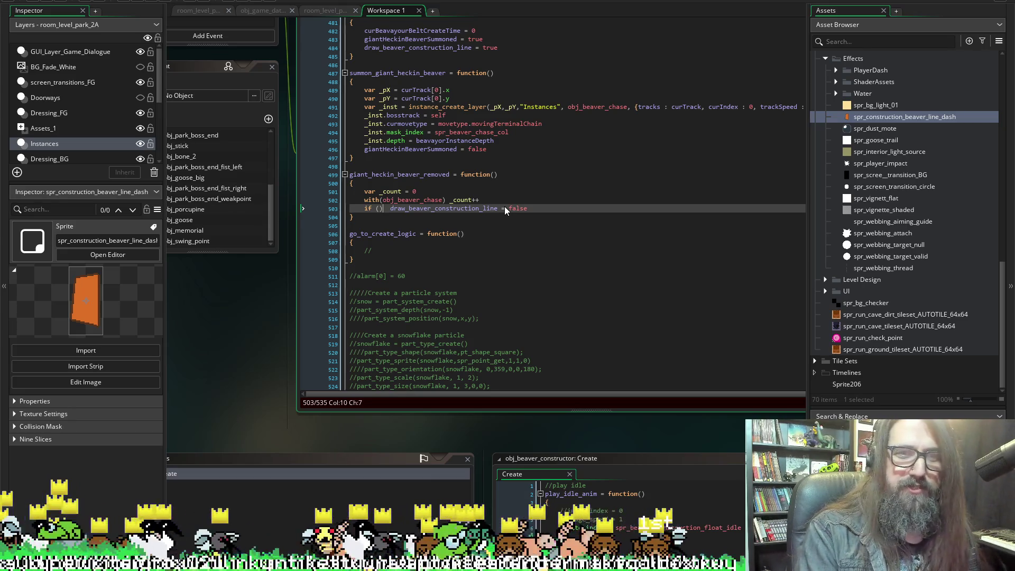
{"action": "key", "text": "Left"}
{"action": "key", "text": "Left"}
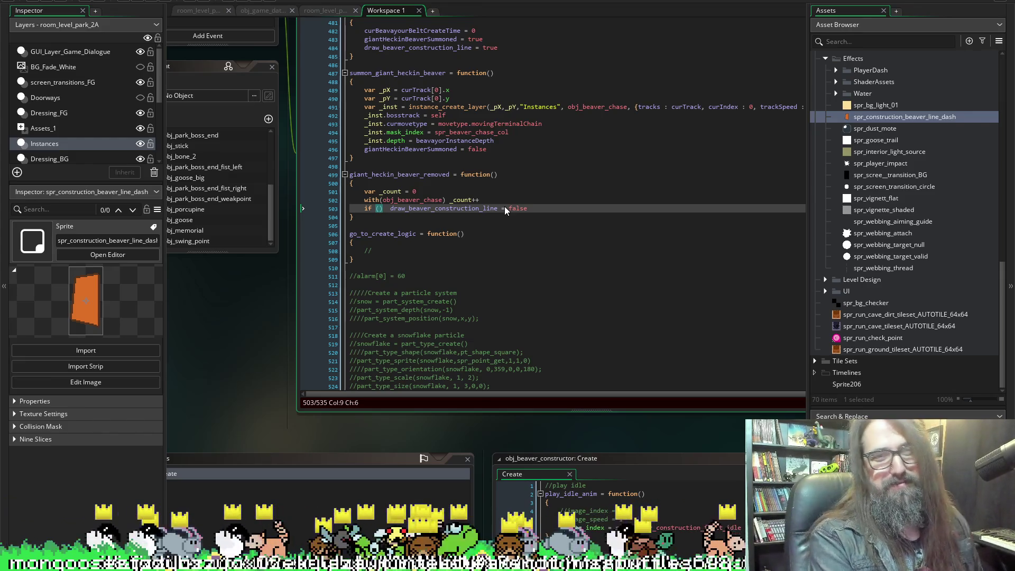
{"action": "type", "text": "_count"}
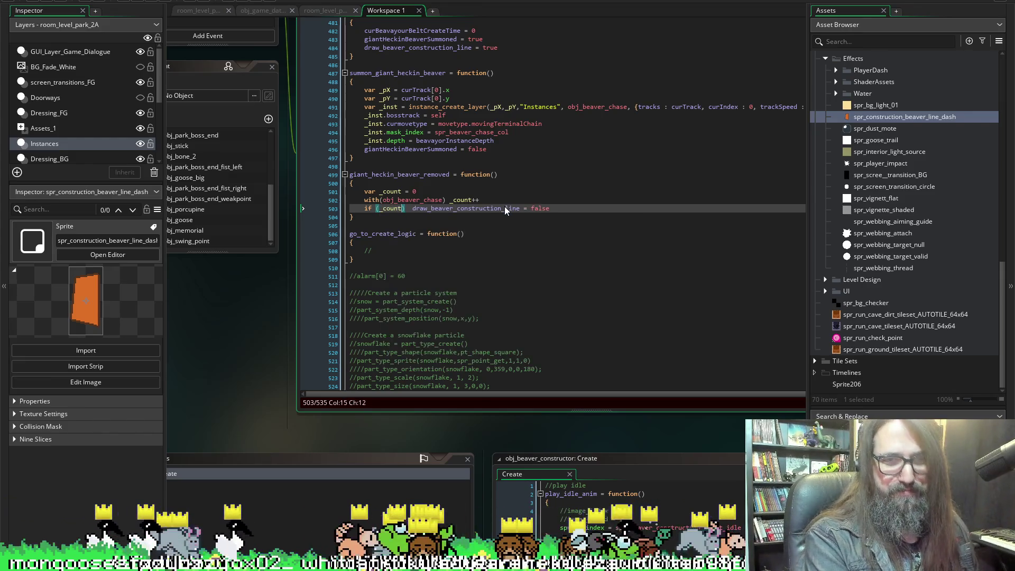
{"action": "type", "text": " <"}
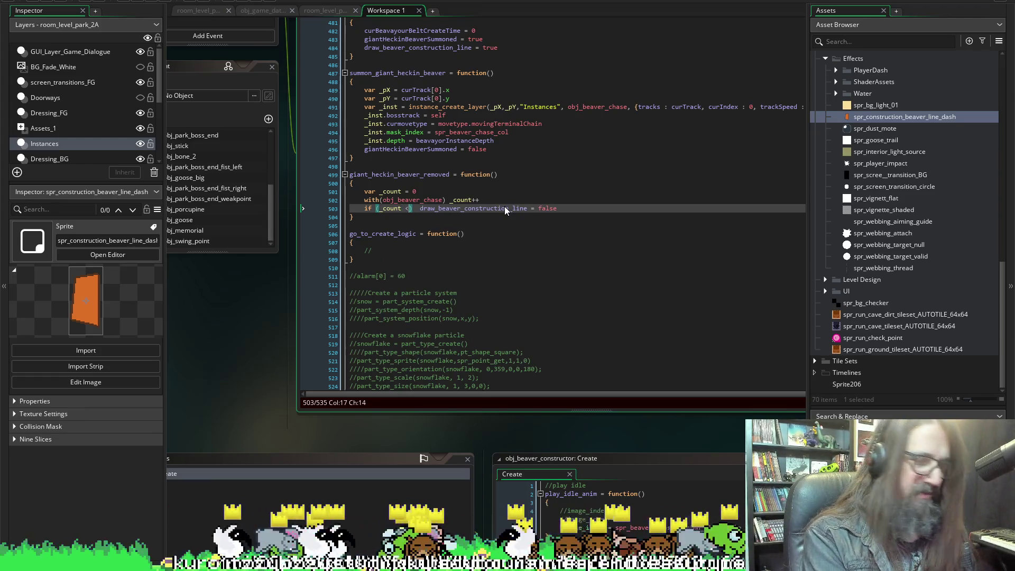
{"action": "type", "text": "= -"}
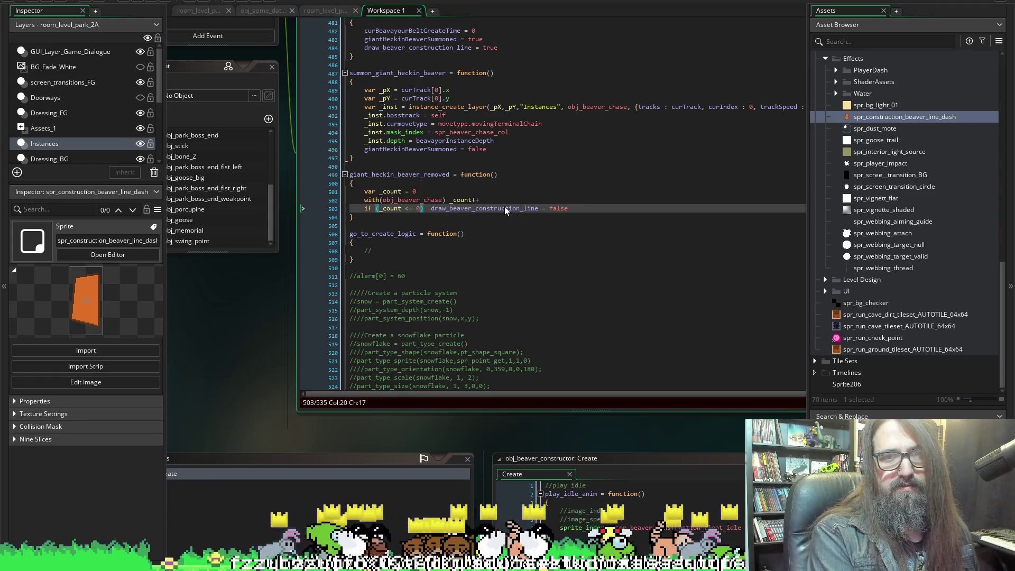
{"action": "type", "text": ")"}
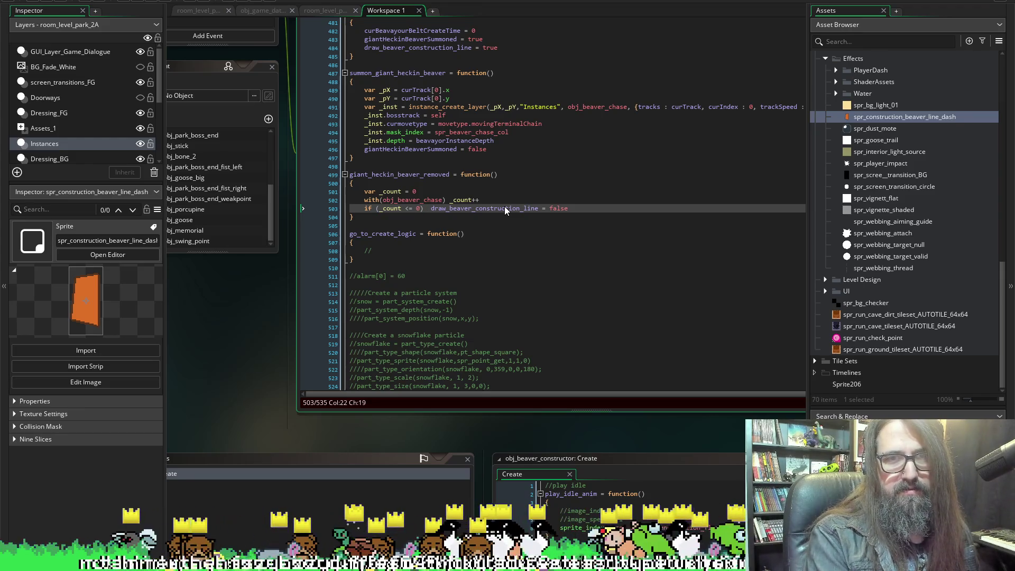
{"action": "key", "text": "BackSpace"}
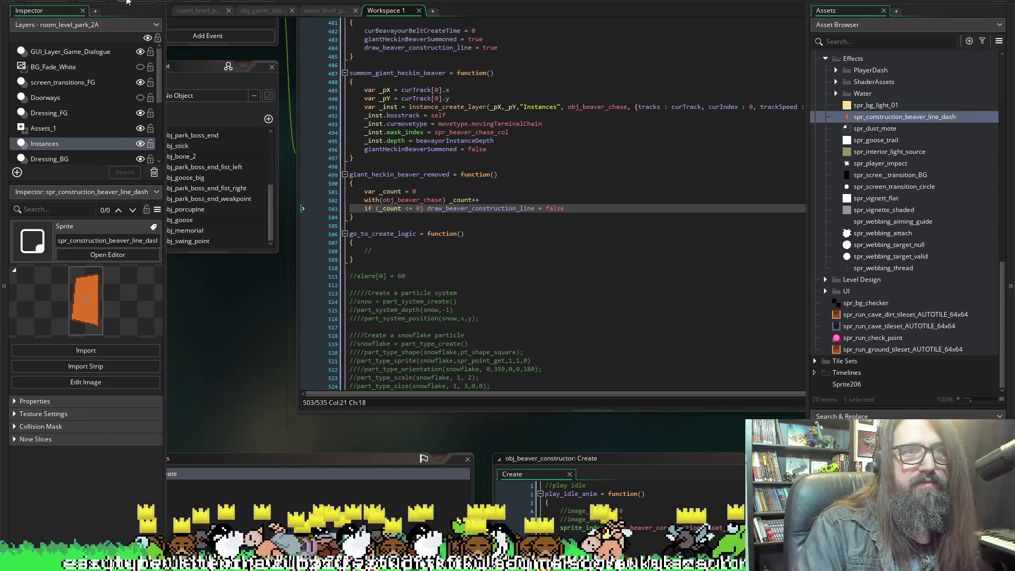
Relaunch the game, continue from the title menu, and move through the level until the giant beaver appears.
{"action": "left_click", "coordinate": [144, 1]}
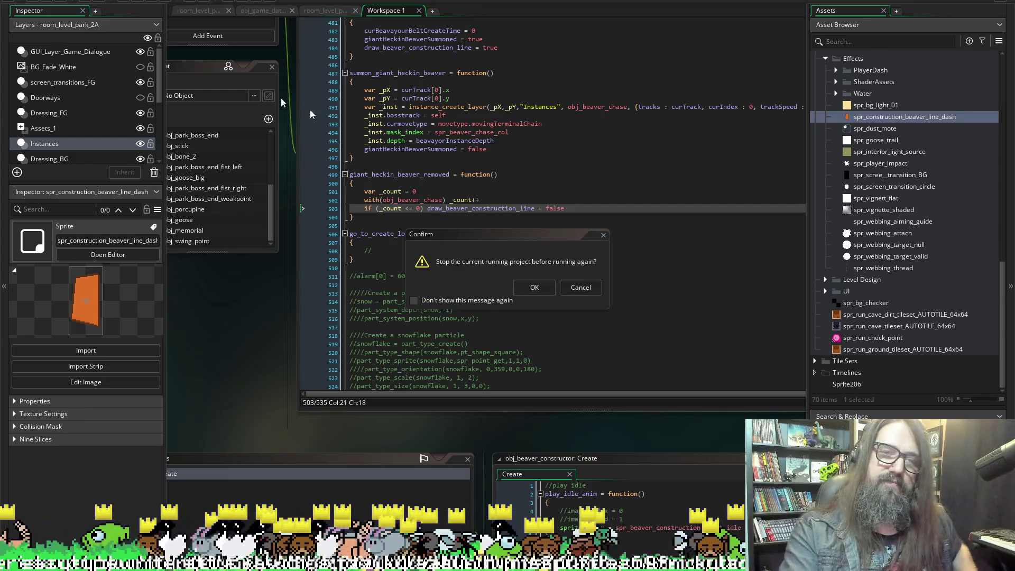
{"action": "left_click", "coordinate": [533, 290]}
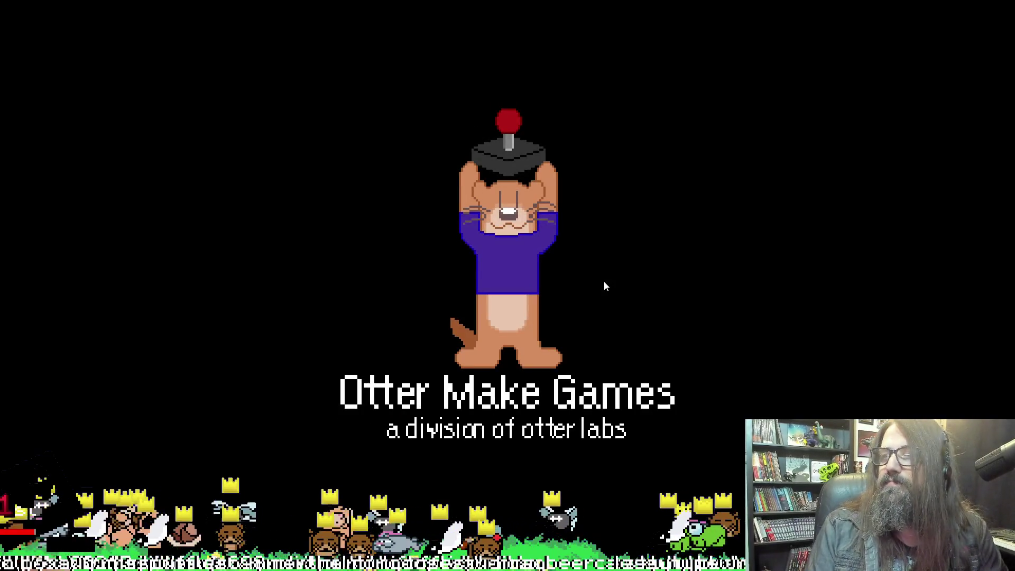
{"action": "key", "text": "Return"}
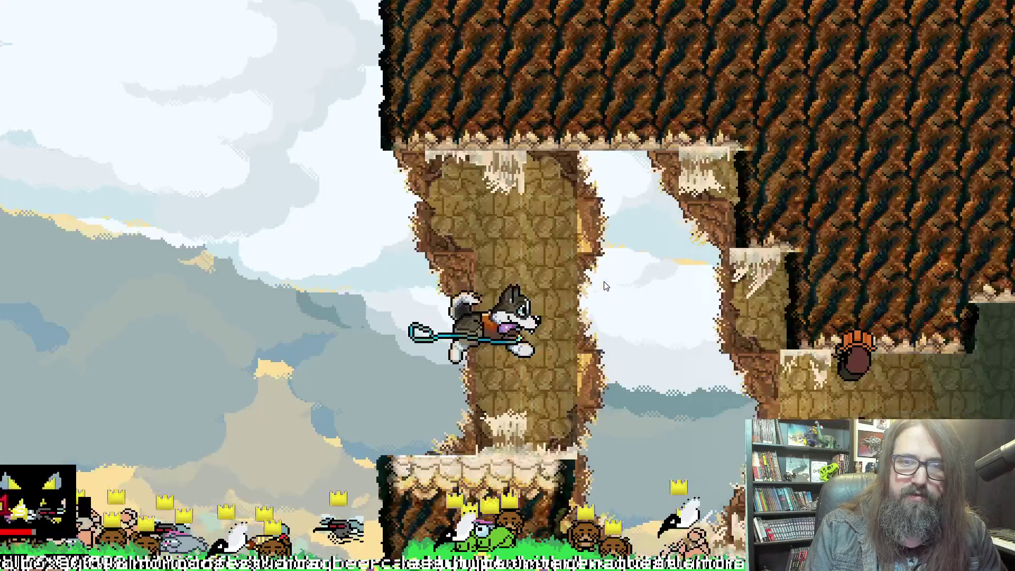
{"action": "key", "text": "Right"}
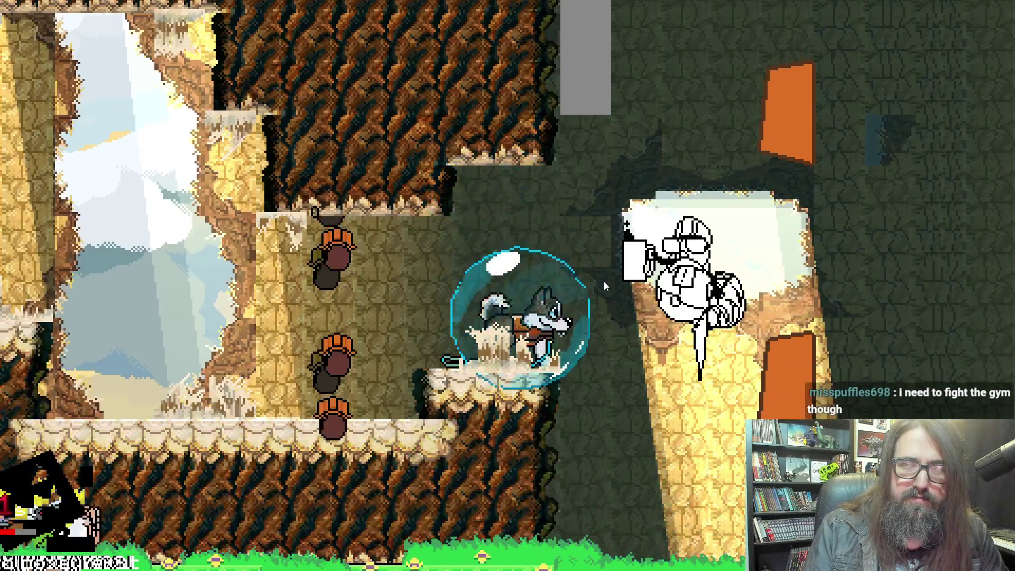
{"action": "key", "text": "alt+Tab"}
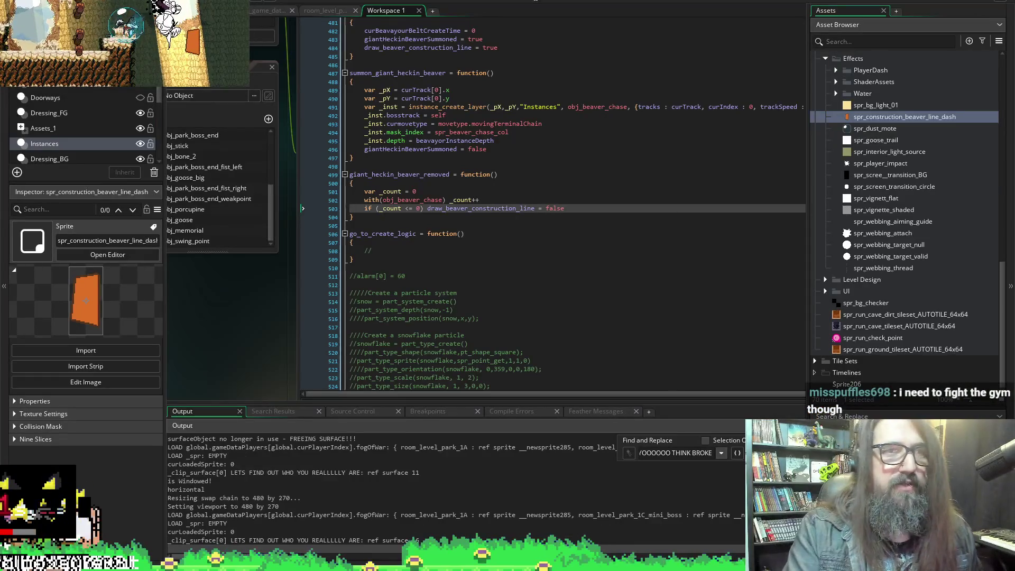
Stop the game, bring up obj_character's Step event, and undo accidental edits to the debug block.
{"action": "left_click", "coordinate": [155, 3]}
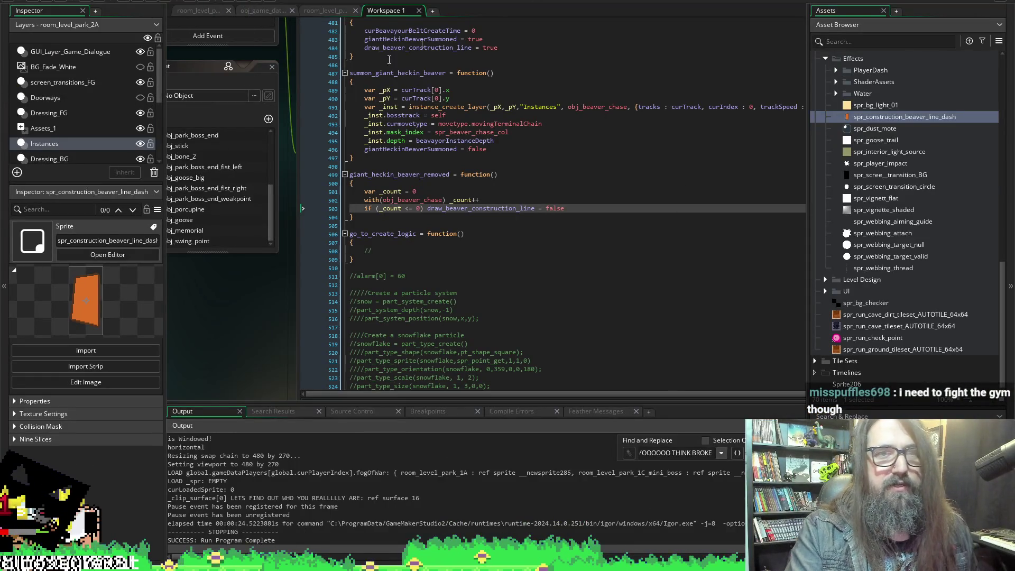
{"action": "scroll", "coordinate": [222, 77], "scroll_direction": "up", "scroll_amount": 5}
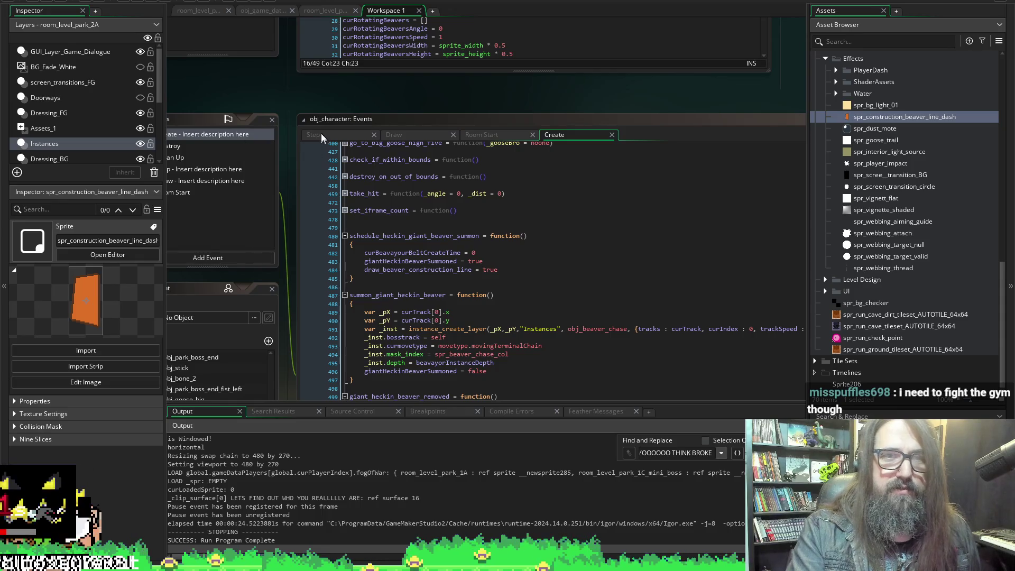
{"action": "left_click", "coordinate": [321, 136]}
{"action": "scroll", "coordinate": [256, 200], "scroll_direction": "down", "scroll_amount": 4}
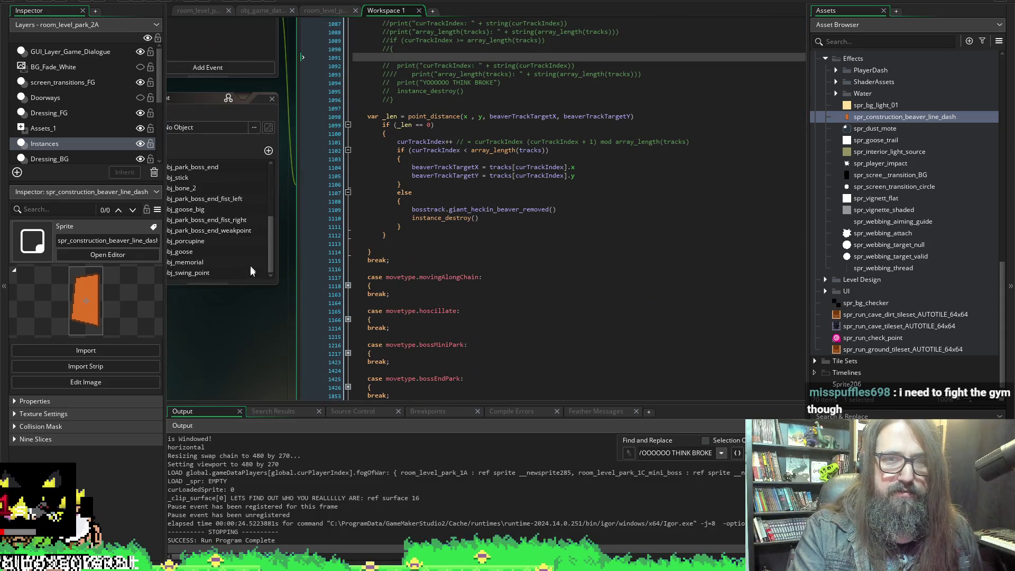
{"action": "left_click", "coordinate": [573, 209]}
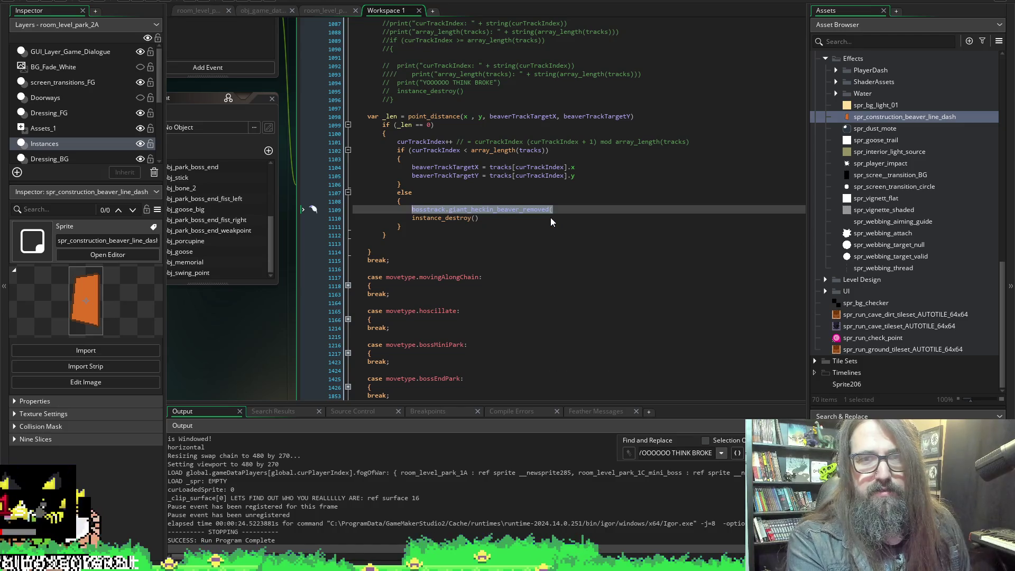
{"action": "type", "text": ")"}
{"action": "key", "text": "ctrl+z"}
{"action": "scroll", "coordinate": [550, 218], "scroll_direction": "up", "scroll_amount": 15}
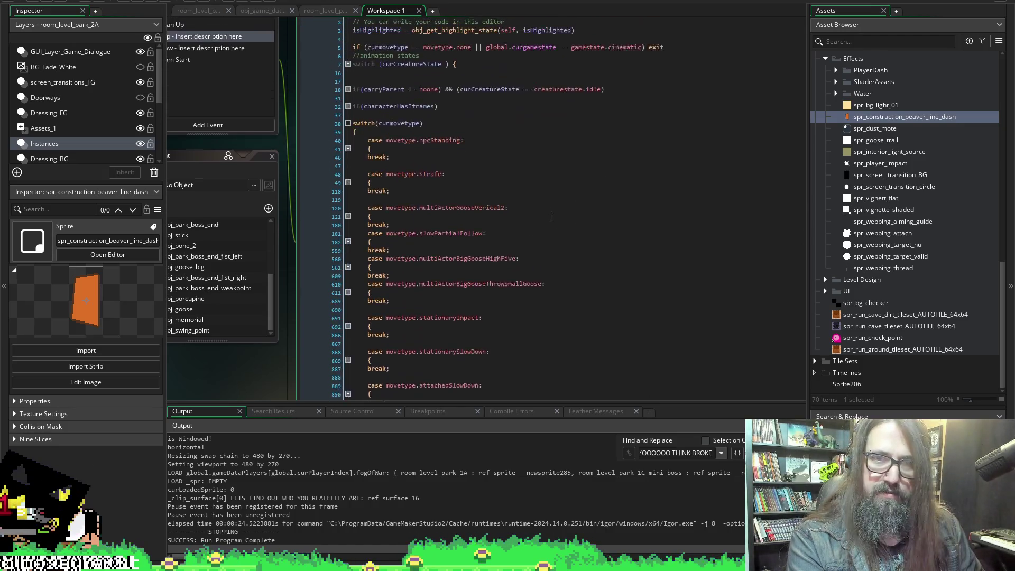
{"action": "scroll", "coordinate": [551, 218], "scroll_direction": "down", "scroll_amount": 15}
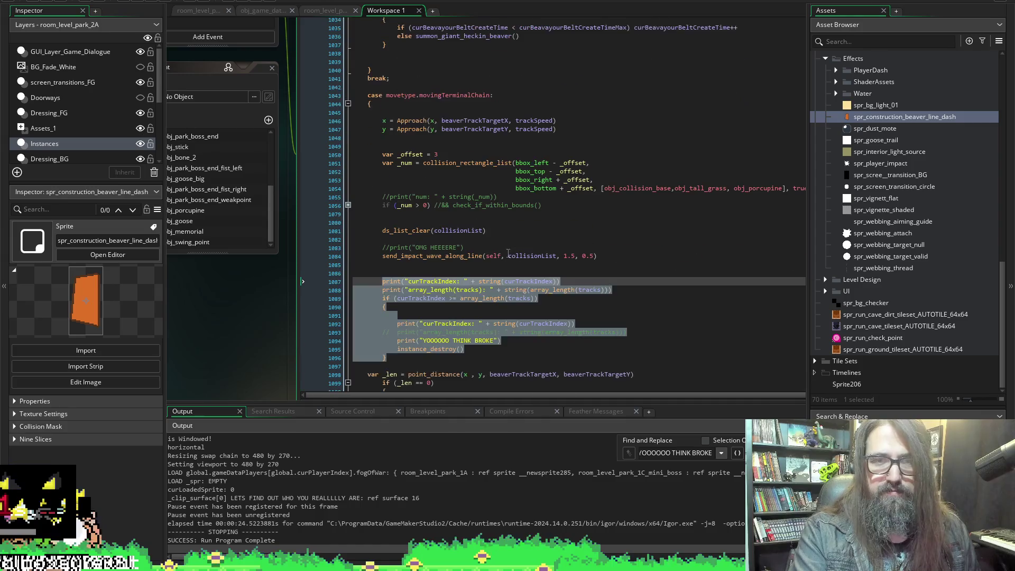
{"action": "key", "text": "ctrl+z"}
{"action": "key", "text": "ctrl+z"}
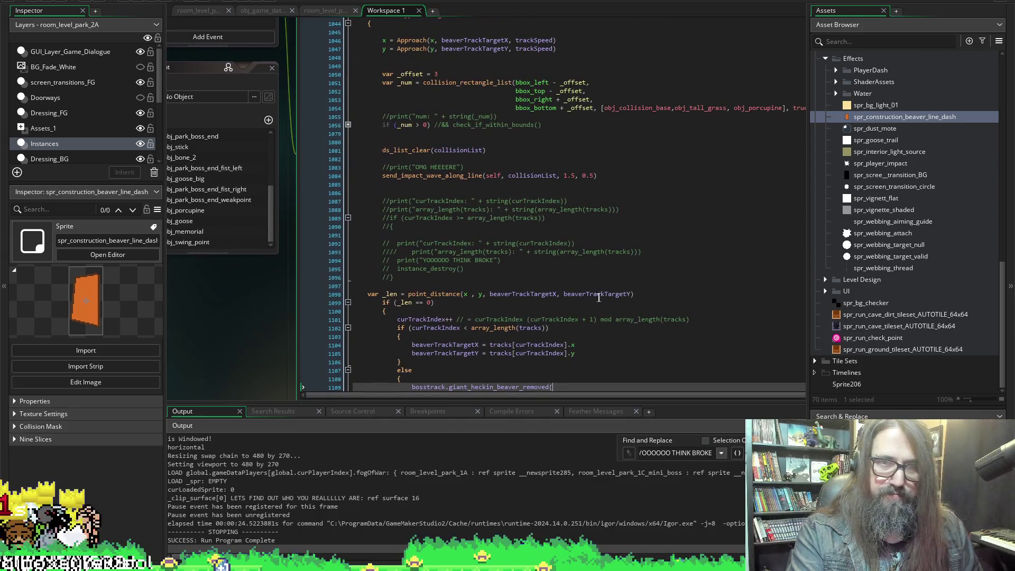
{"action": "scroll", "coordinate": [582, 312], "scroll_direction": "down", "scroll_amount": 5}
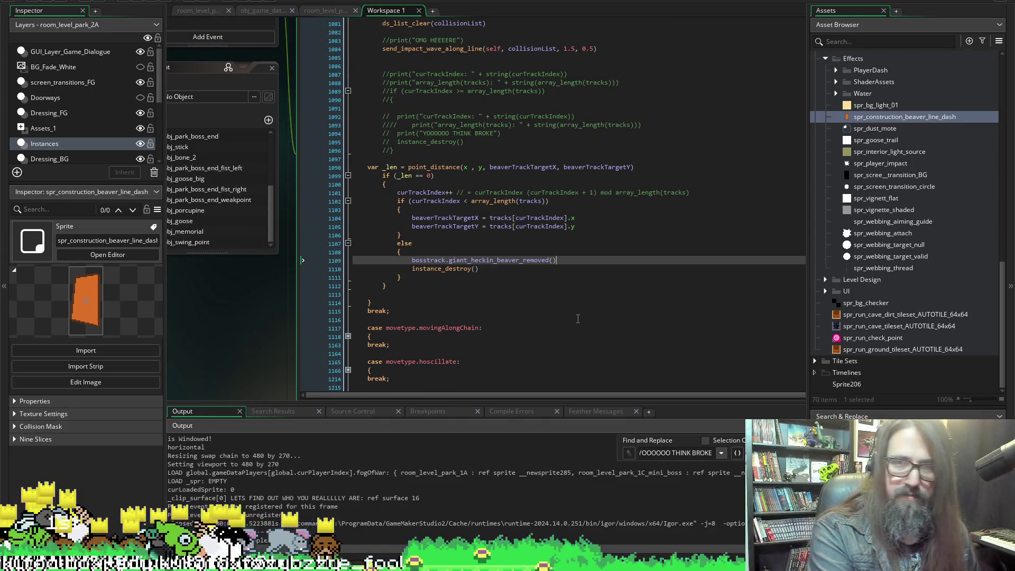
Move the giant_heckin_beaver_removed() call below instance_destroy() and run the game.
{"action": "key", "text": "shift+Home"}
{"action": "key", "text": "BackSpace"}
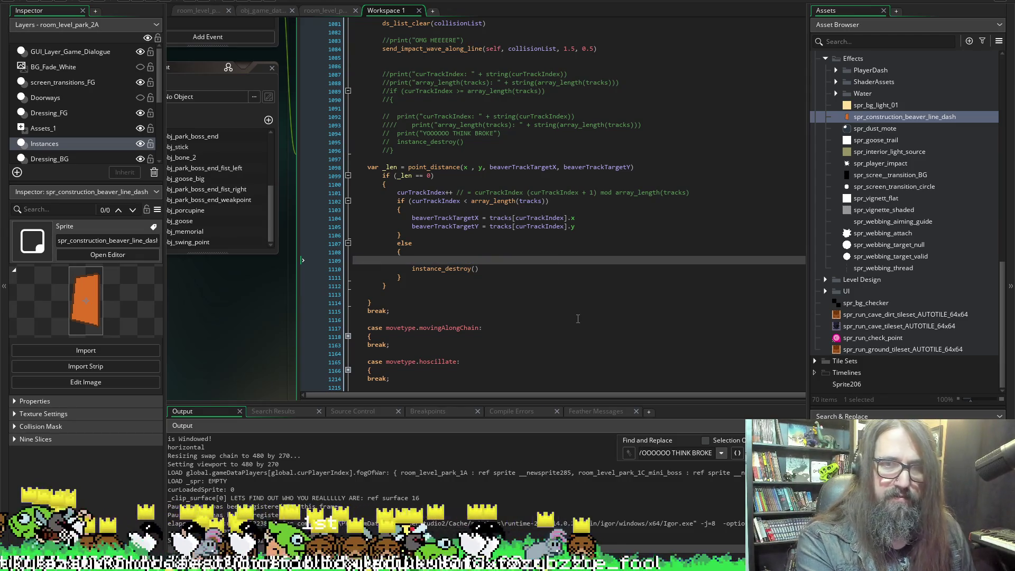
{"action": "key", "text": "Delete"}
{"action": "key", "text": "End"}
{"action": "key", "text": "Return"}
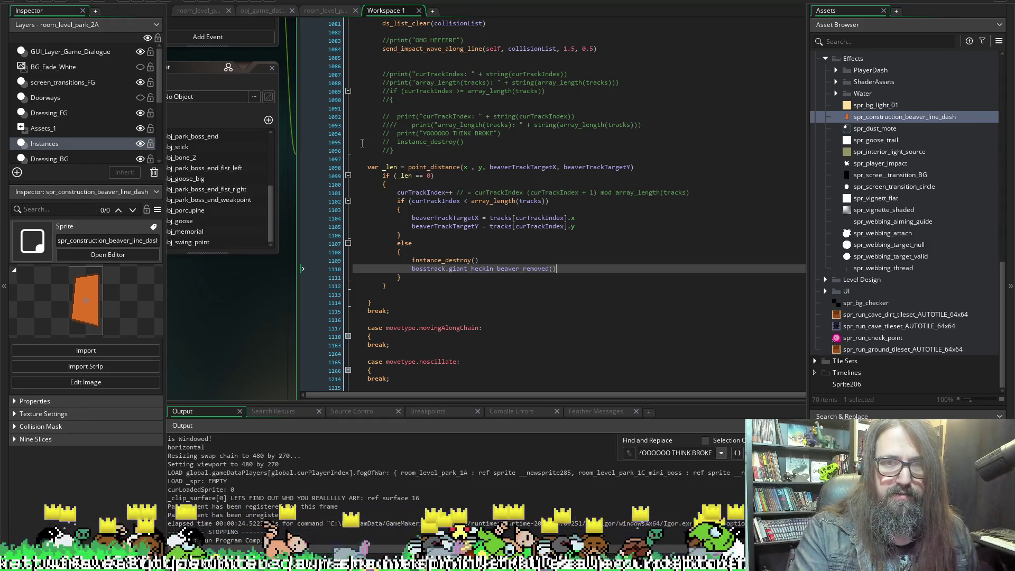
{"action": "left_click", "coordinate": [136, 2]}
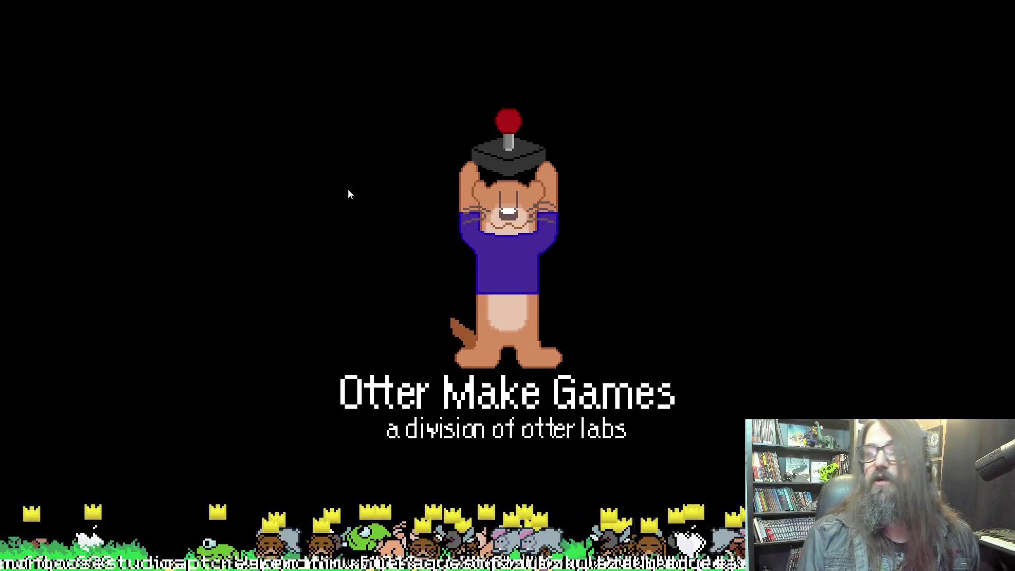
Skip the Otter Make Games splash and choose Continue on the title menu.
{"action": "key", "text": "Down"}
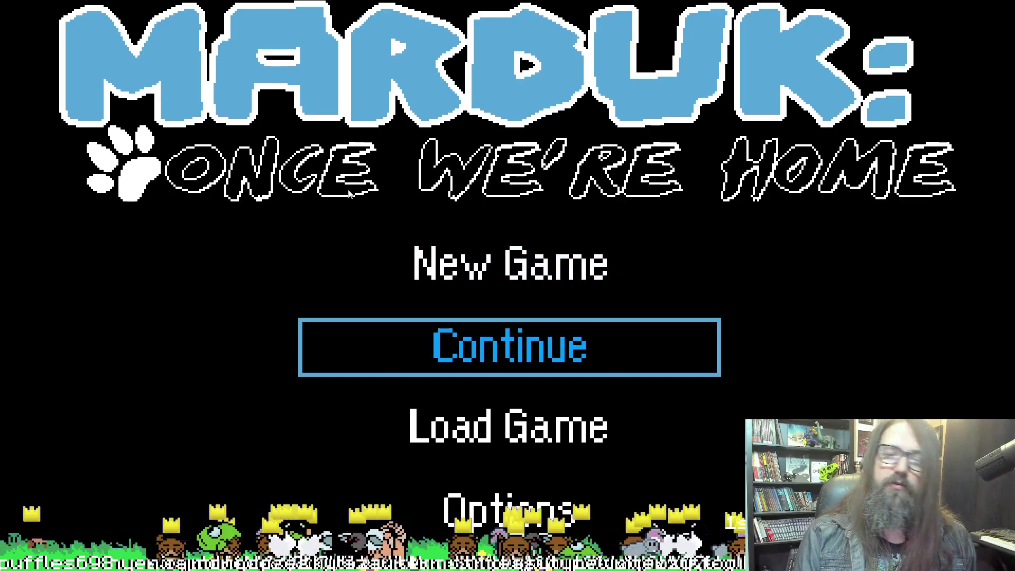
{"action": "key", "text": "Up"}
{"action": "key", "text": "Down"}
{"action": "key", "text": "Up"}
{"action": "key", "text": "Down"}
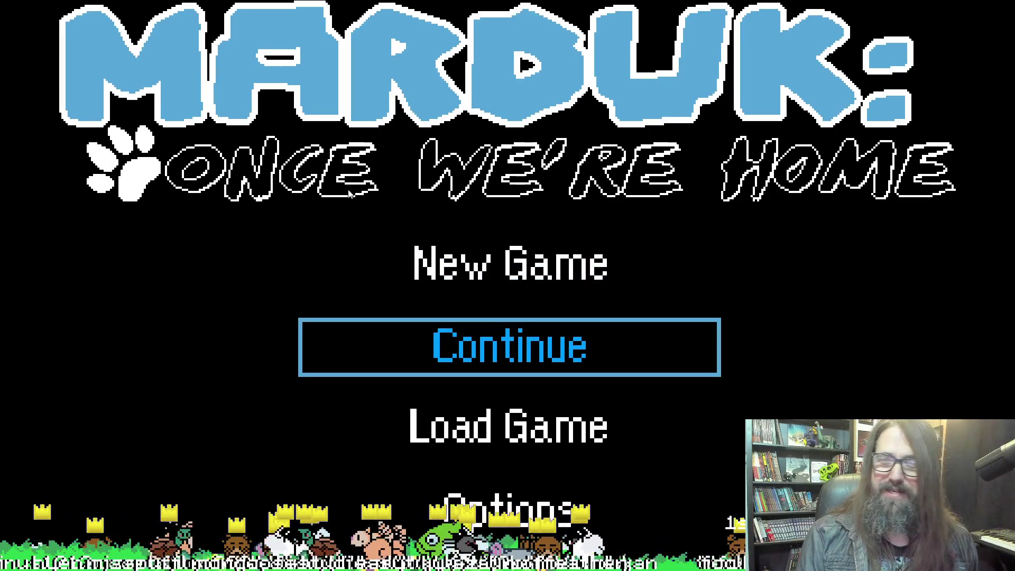
{"action": "key", "text": "Up"}
{"action": "key", "text": "Down"}
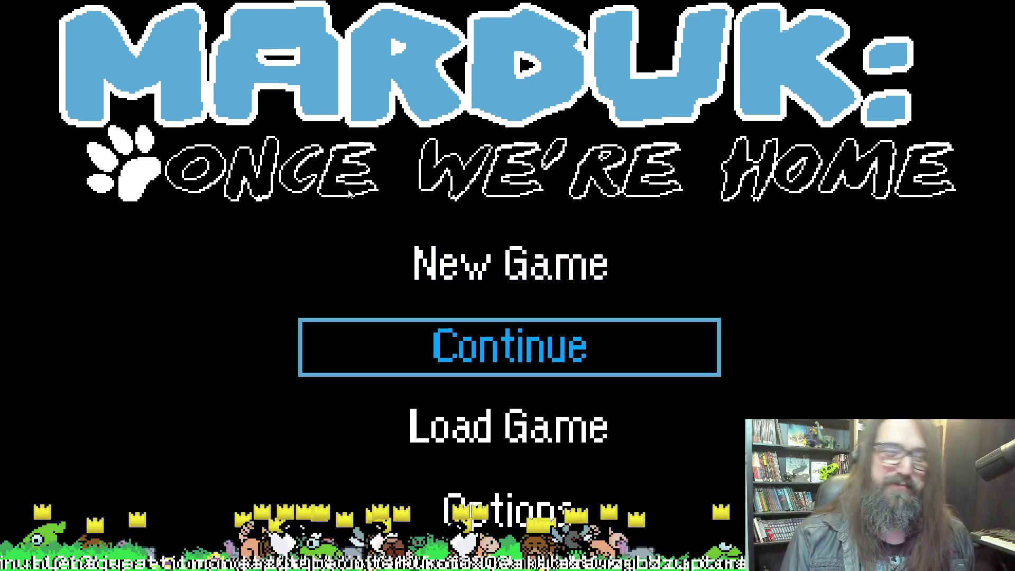
{"action": "key", "text": "Return"}
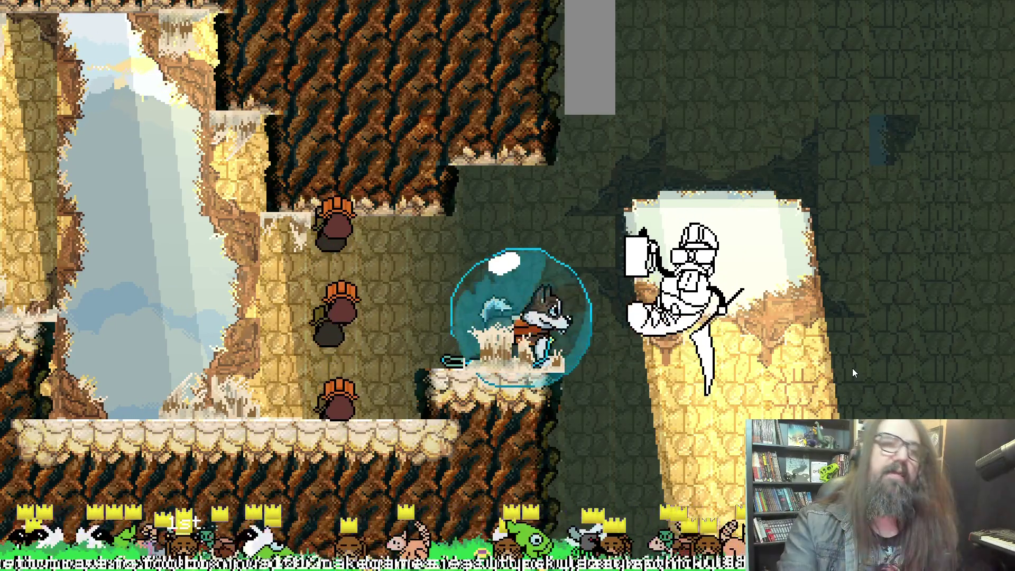
Quit the test run with Escape after reaching the pillar area.
{"action": "key", "text": "Escape"}
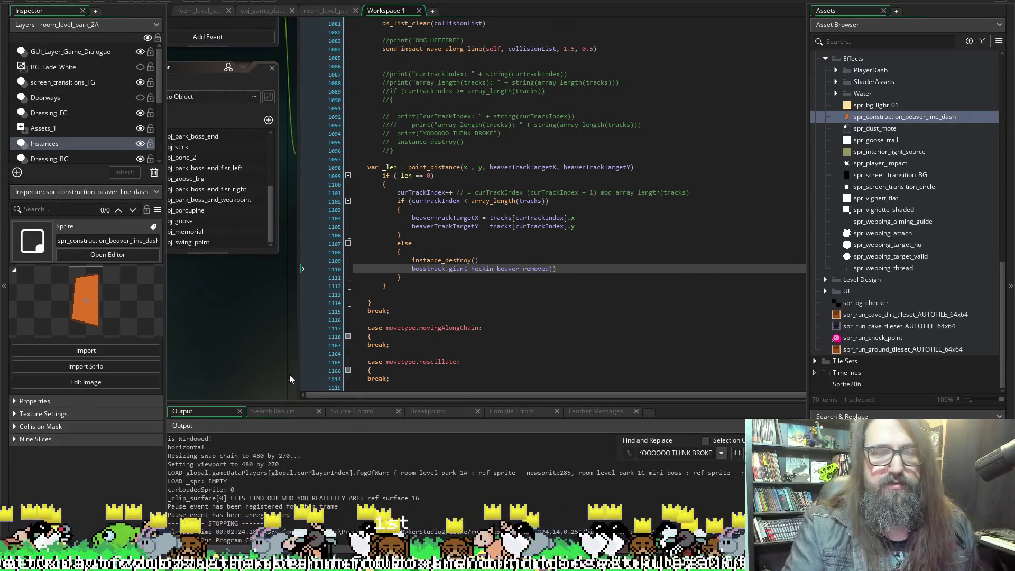
Show obj_character's Draw event and place the caret after the Draw Beaver Dashed Line block.
{"action": "scroll", "coordinate": [295, 283], "scroll_direction": "up", "scroll_amount": 5}
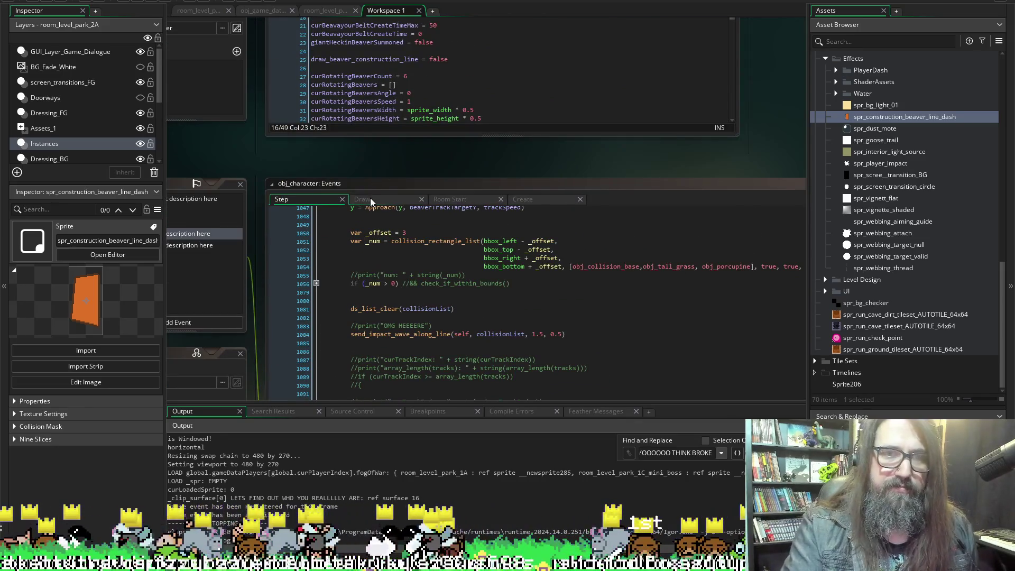
{"action": "left_click", "coordinate": [362, 199]}
{"action": "scroll", "coordinate": [498, 235], "scroll_direction": "down", "scroll_amount": 4}
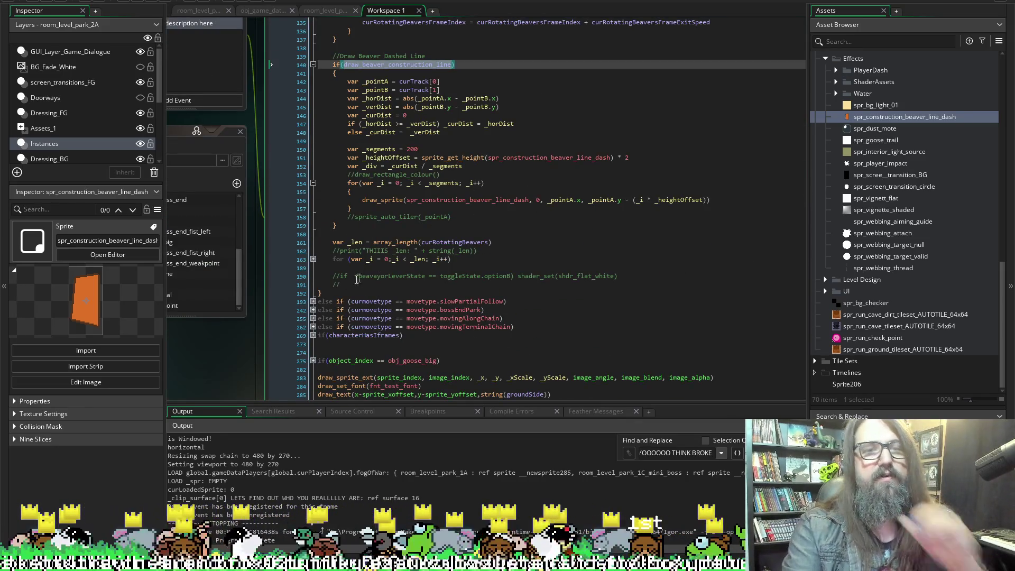
{"action": "scroll", "coordinate": [424, 338], "scroll_direction": "up", "scroll_amount": 2}
{"action": "scroll", "coordinate": [424, 338], "scroll_direction": "up", "scroll_amount": 1}
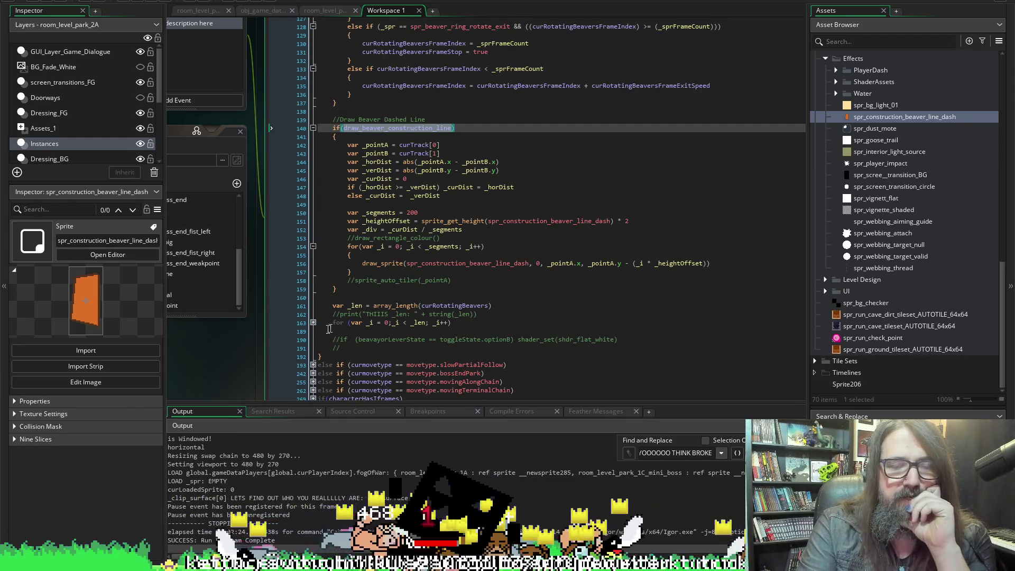
{"action": "left_click", "coordinate": [333, 299]}
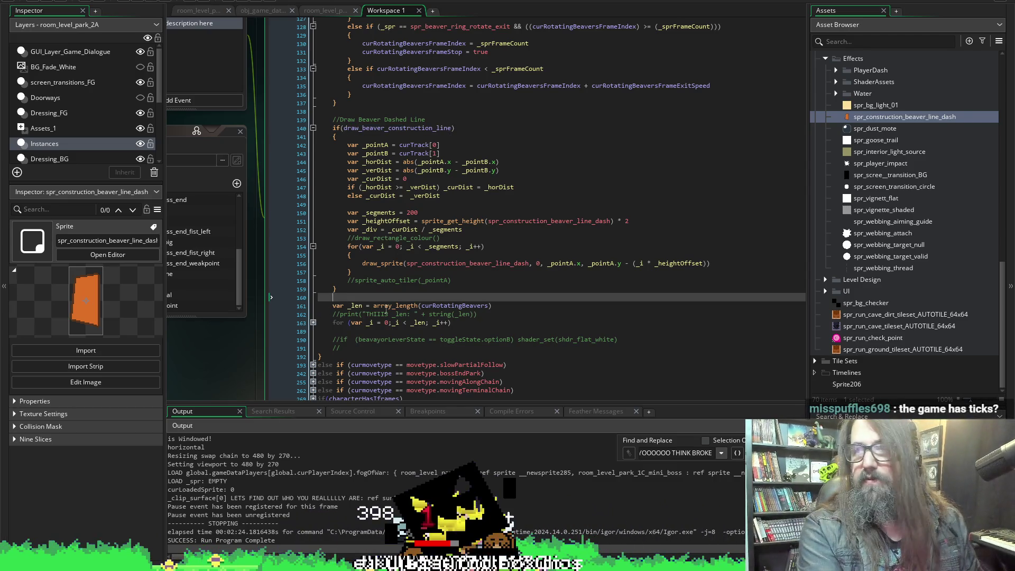
Insert an empty line between the dashed-line block and the _len declaration.
{"action": "key", "text": "Return"}
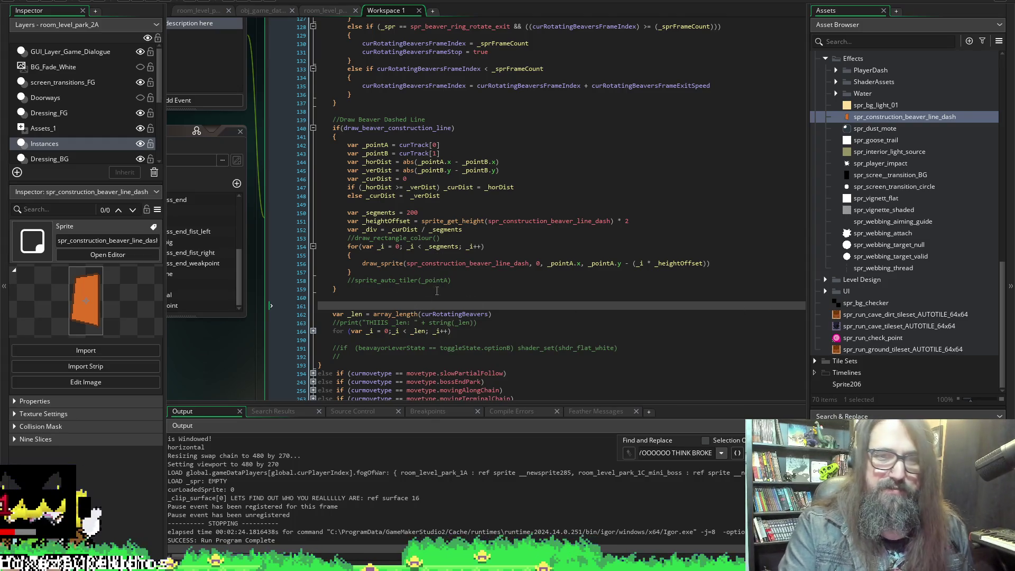
{"action": "scroll", "coordinate": [437, 291], "scroll_direction": "down", "scroll_amount": 3}
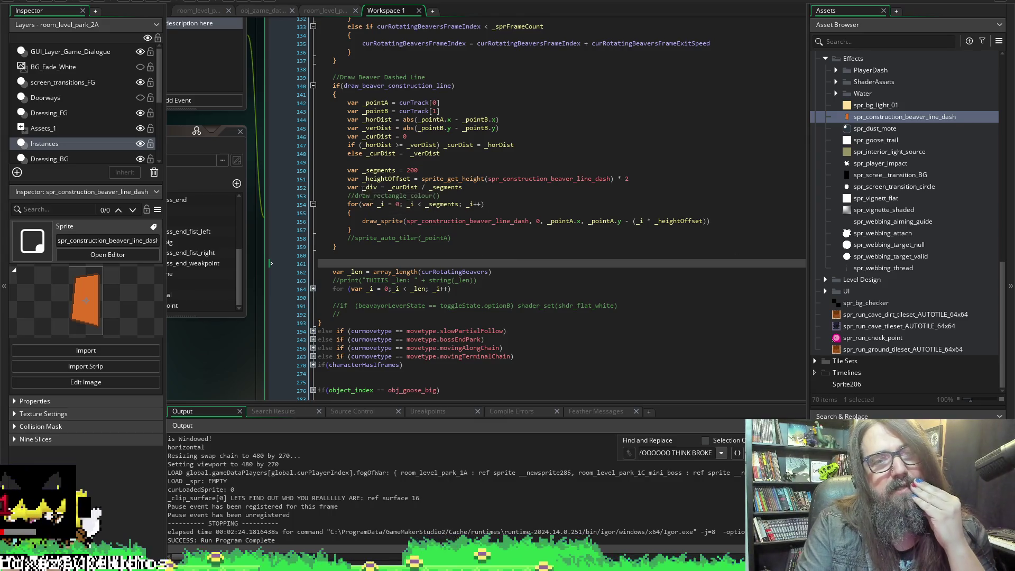
{"action": "left_click", "coordinate": [451, 209]}
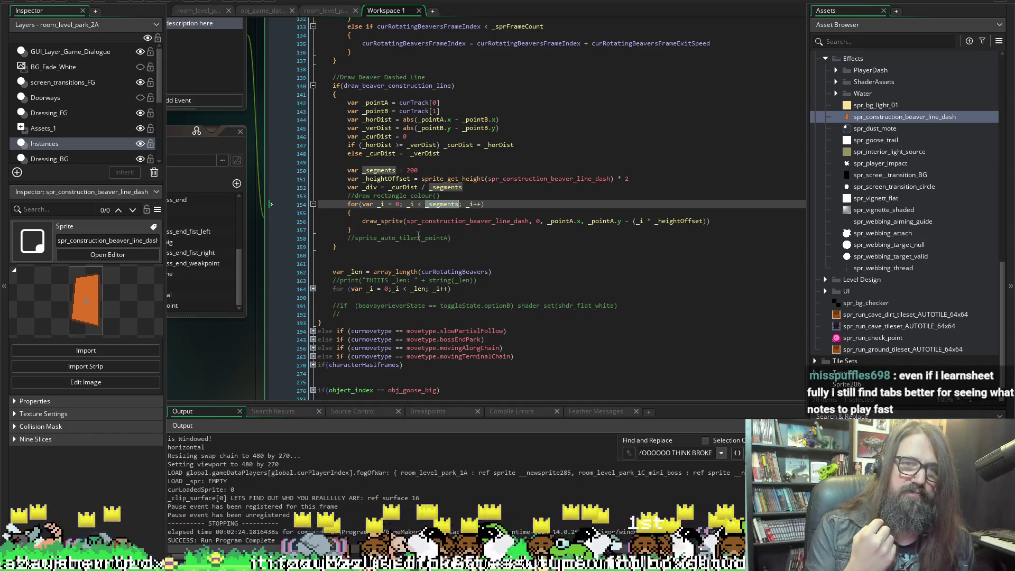
{"action": "left_click", "coordinate": [380, 170]}
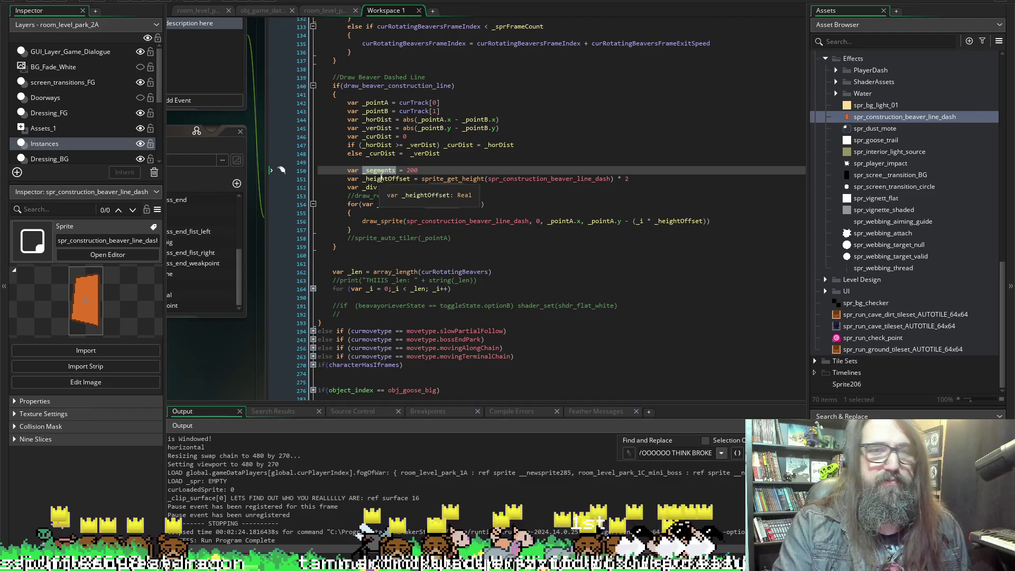
{"action": "scroll", "coordinate": [385, 171], "scroll_direction": "up", "scroll_amount": 4}
{"action": "scroll", "coordinate": [385, 170], "scroll_direction": "down", "scroll_amount": 4}
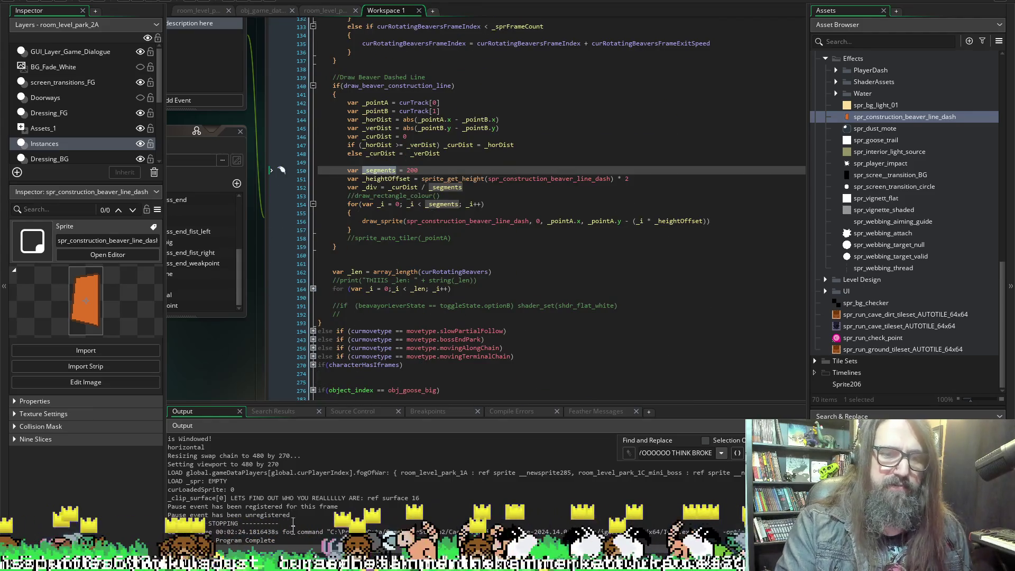
{"action": "key", "text": "F12"}
Pan the workspace to show obj_character's Events list, Parent panel and Draw code.
{"action": "scroll", "coordinate": [208, 444], "scroll_direction": "up", "scroll_amount": 2}
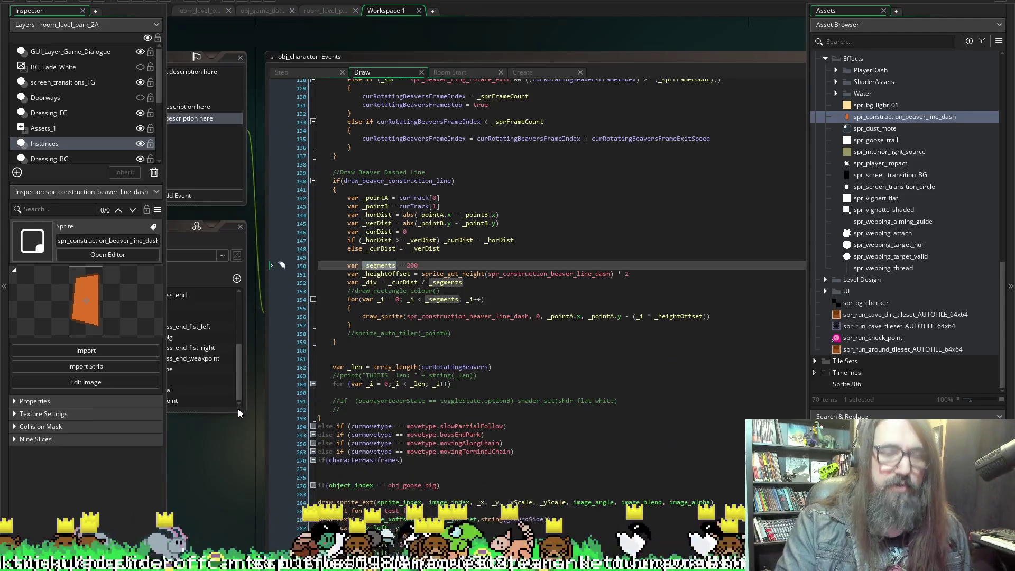
{"action": "scroll", "coordinate": [234, 458], "scroll_direction": "down", "scroll_amount": 1}
{"action": "scroll", "coordinate": [247, 278], "scroll_direction": "up", "scroll_amount": 1}
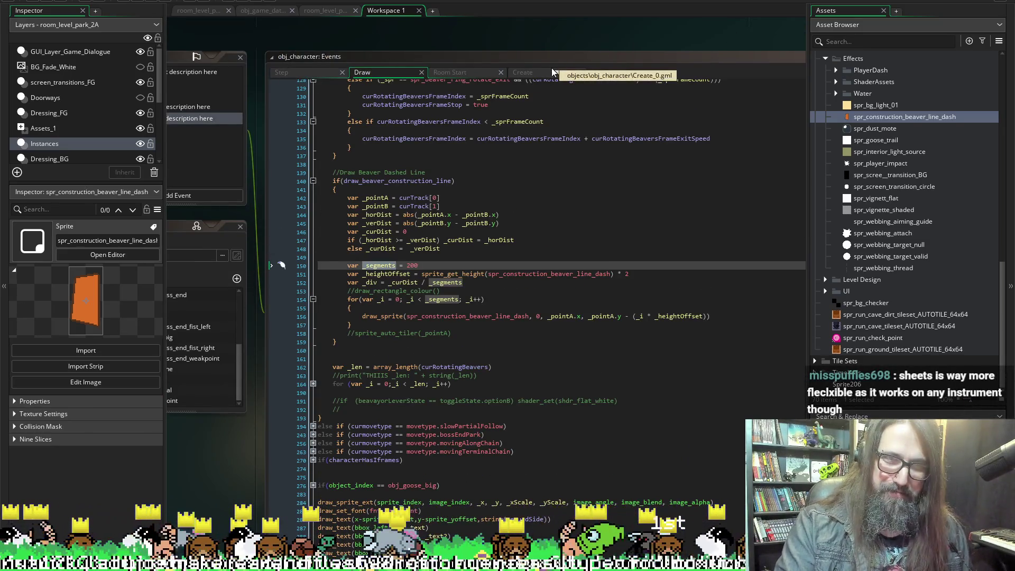
{"action": "scroll", "coordinate": [395, 30], "scroll_direction": "left", "scroll_amount": 8}
{"action": "scroll", "coordinate": [382, 61], "scroll_direction": "right", "scroll_amount": 5}
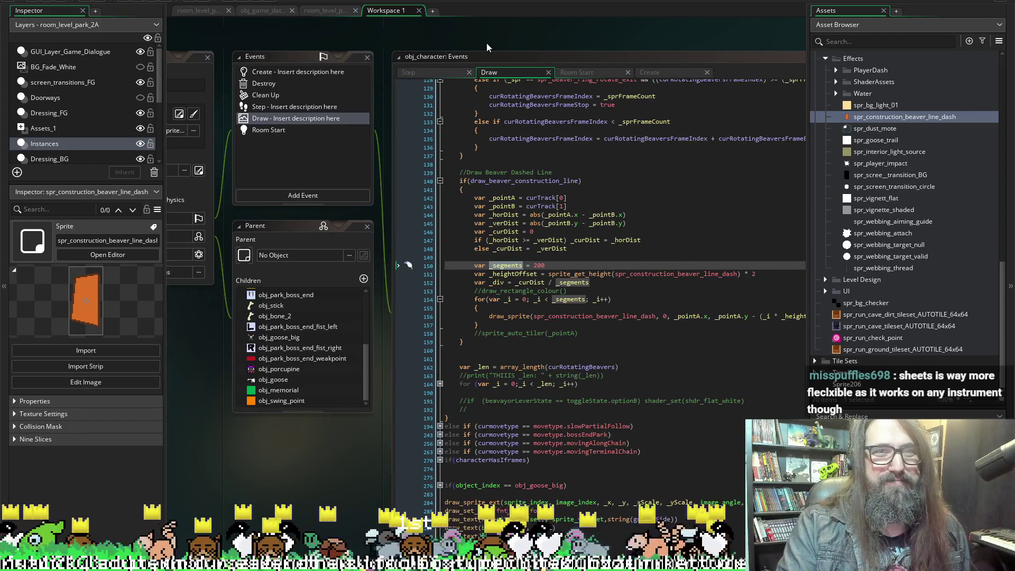
{"action": "scroll", "coordinate": [486, 48], "scroll_direction": "right", "scroll_amount": 4}
Insert blank lines around line 24–25 of obj_beaver_track_lever's Create code, above draw_beaver_construction_line.
{"action": "scroll", "coordinate": [546, 84], "scroll_direction": "up", "scroll_amount": 7}
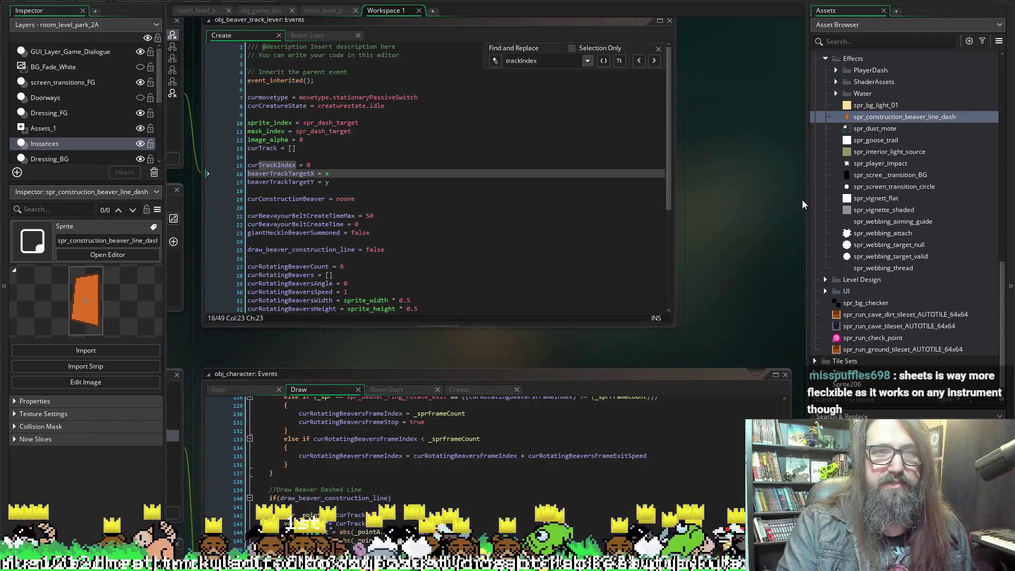
{"action": "left_click", "coordinate": [306, 190]}
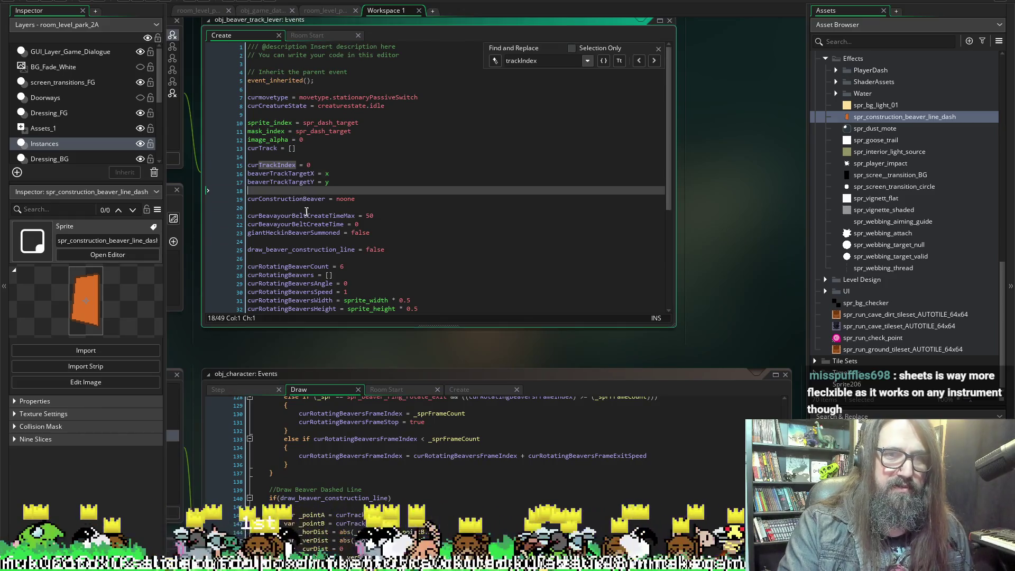
{"action": "left_click", "coordinate": [346, 241]}
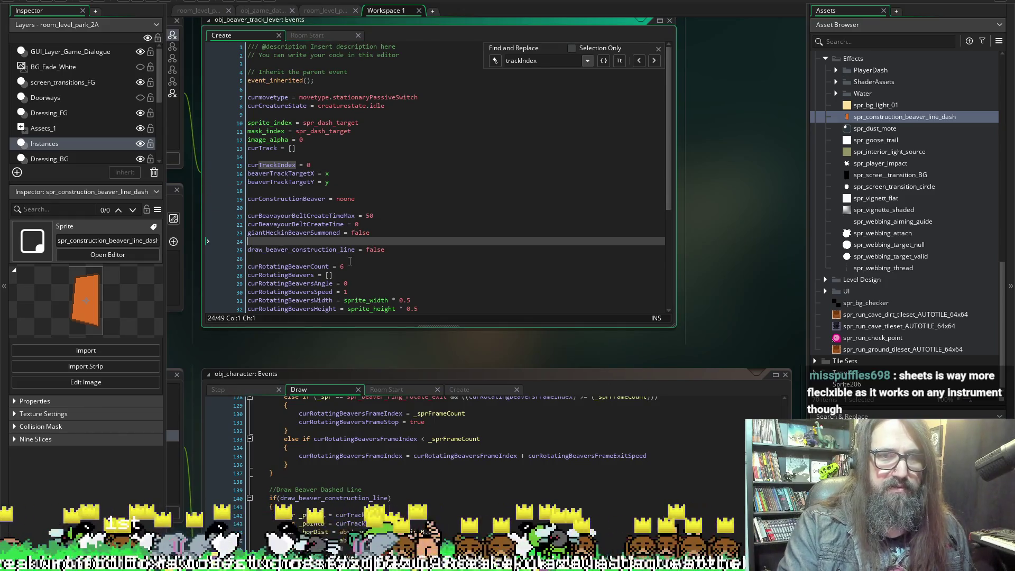
{"action": "key", "text": "Return"}
{"action": "key", "text": "Up"}
{"action": "key", "text": "Return"}
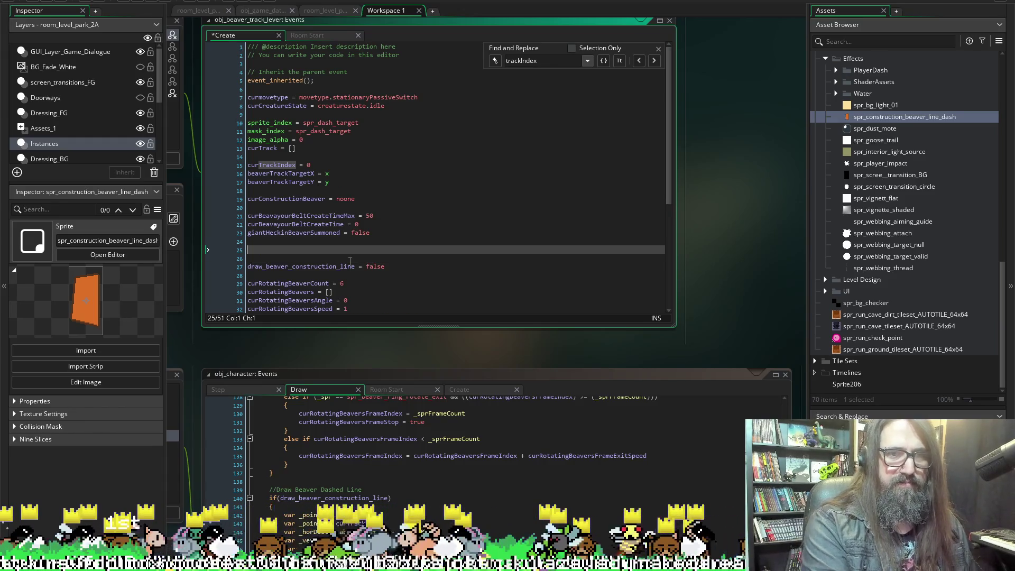
{"action": "type", "text": "seg"}
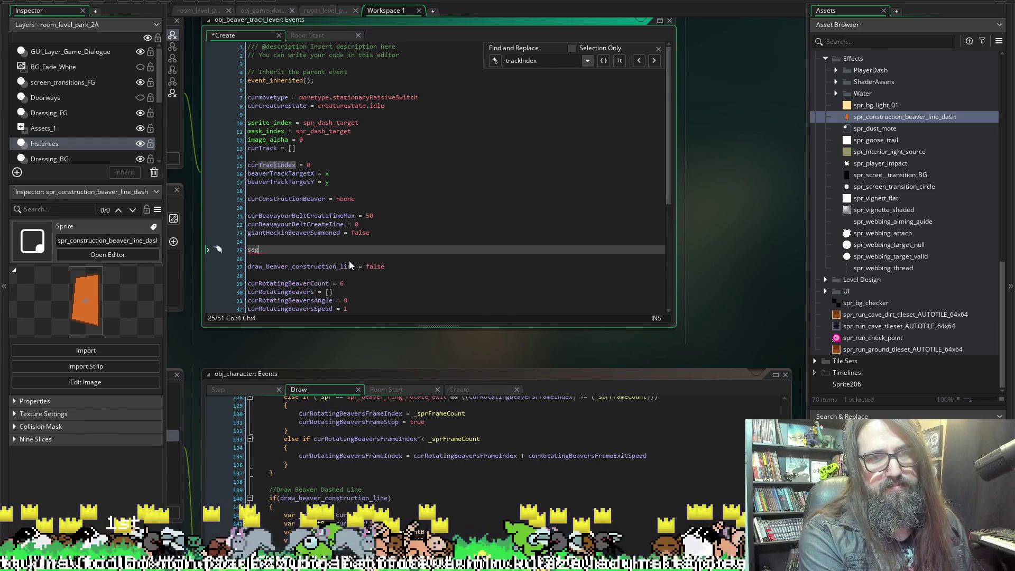
{"action": "key", "text": "BackSpace"}
{"action": "key", "text": "BackSpace"}
{"action": "key", "text": "BackSpace"}
{"action": "key", "text": "Return"}
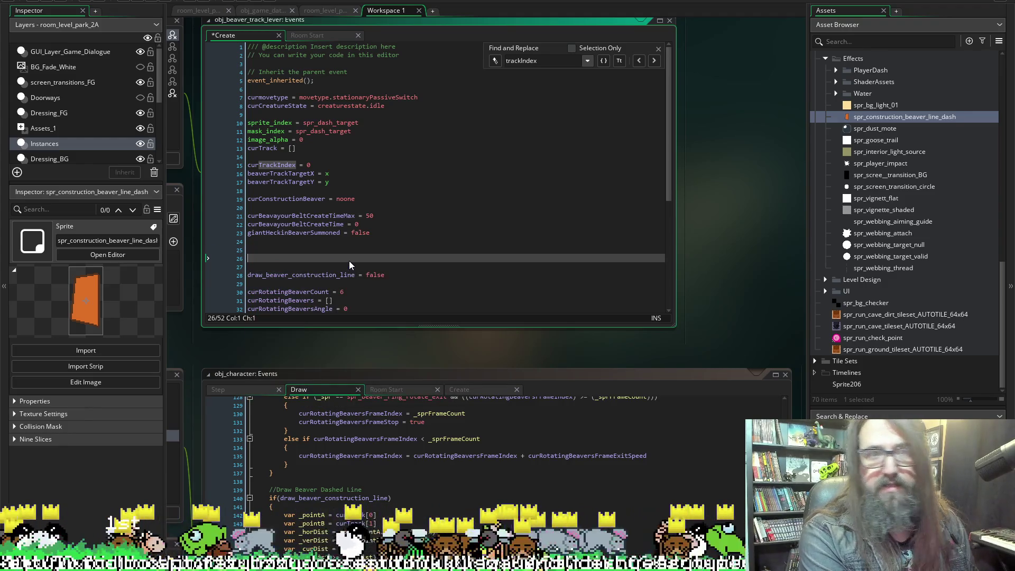
{"action": "key", "text": "BackSpace"}
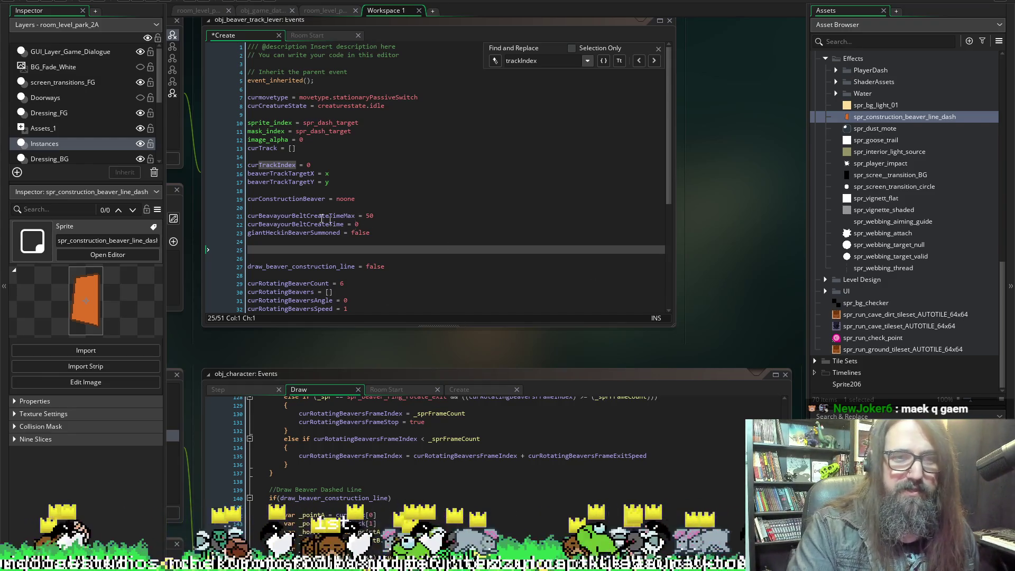
{"action": "left_click", "coordinate": [265, 247]}
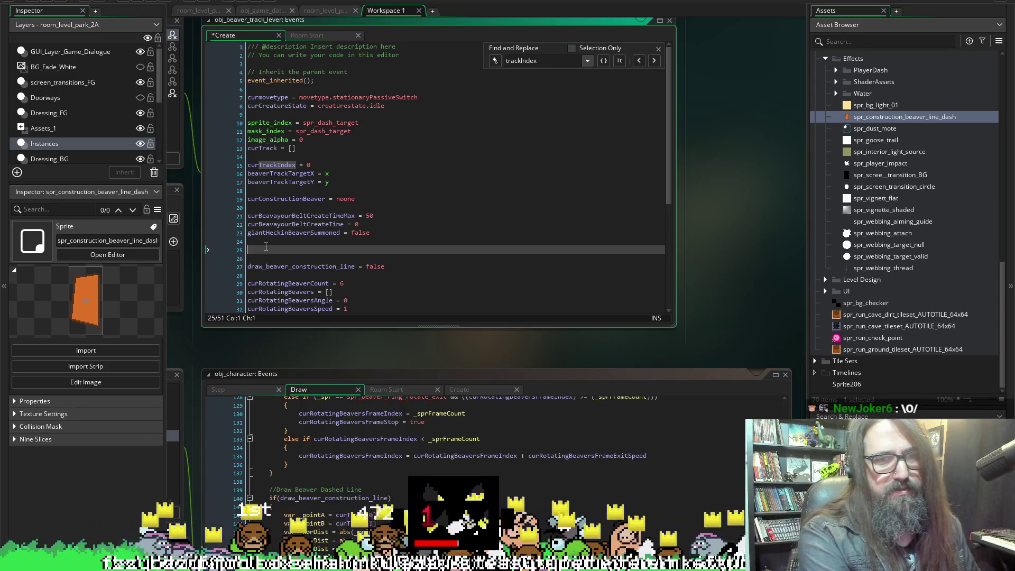
Type beaver_dash_line_max = 200 on line 25 of the Create code.
{"action": "type", "text": "dash_"}
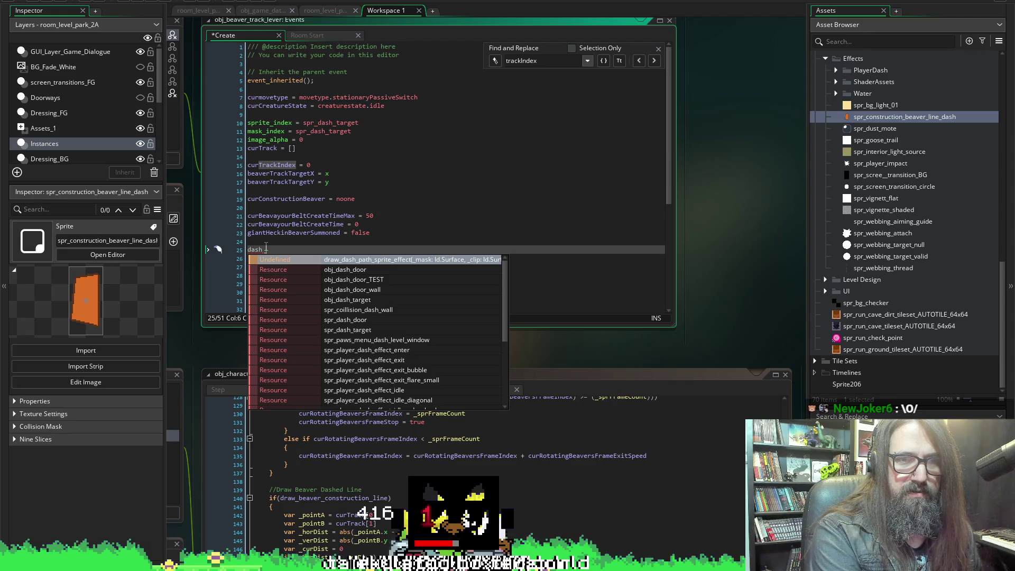
{"action": "key", "text": "BackSpace"}
{"action": "key", "text": "BackSpace"}
{"action": "key", "text": "BackSpace"}
{"action": "type", "text": "beaver"}
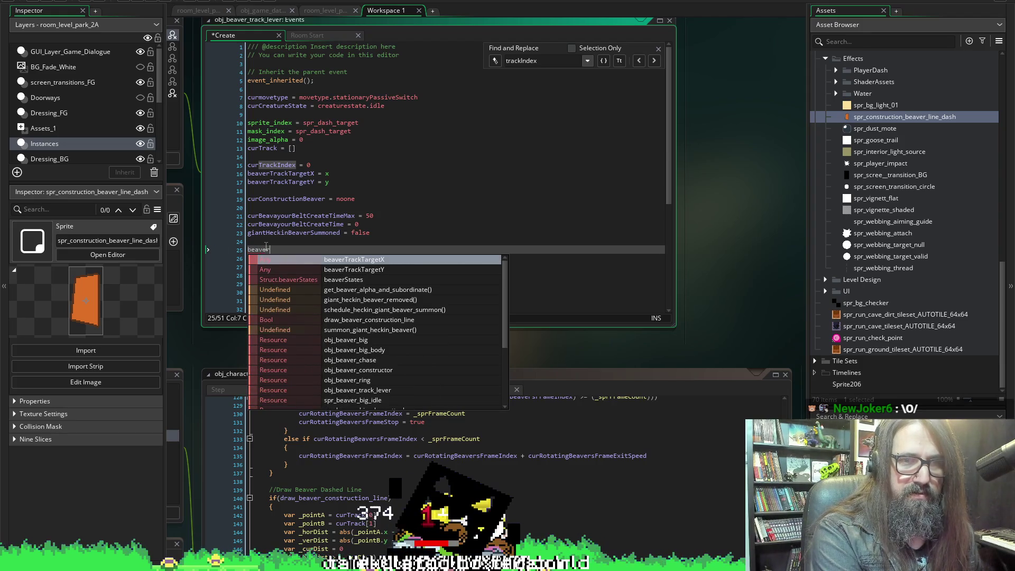
{"action": "type", "text": "_dash_1"}
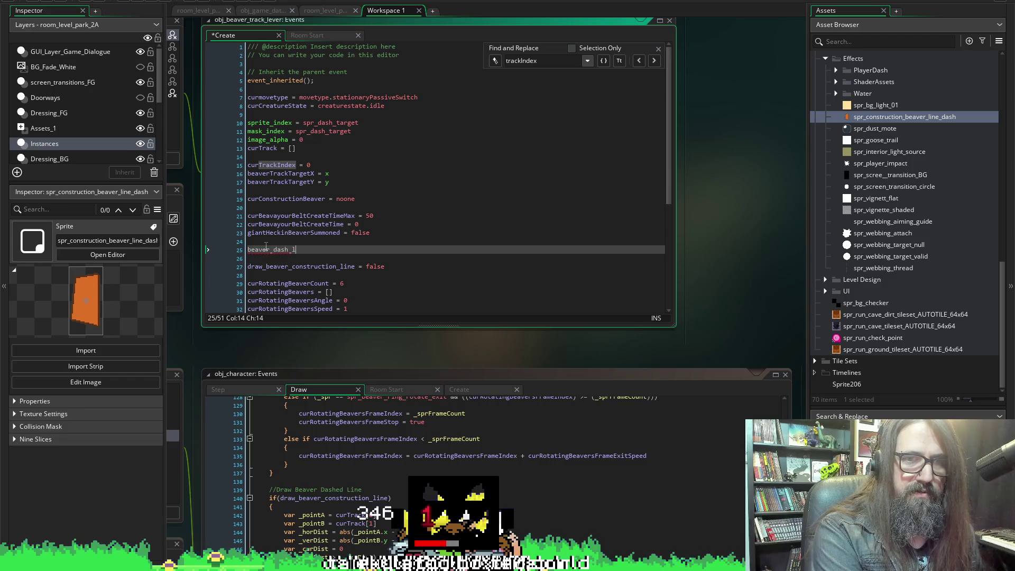
{"action": "type", "text": "ine_ma"}
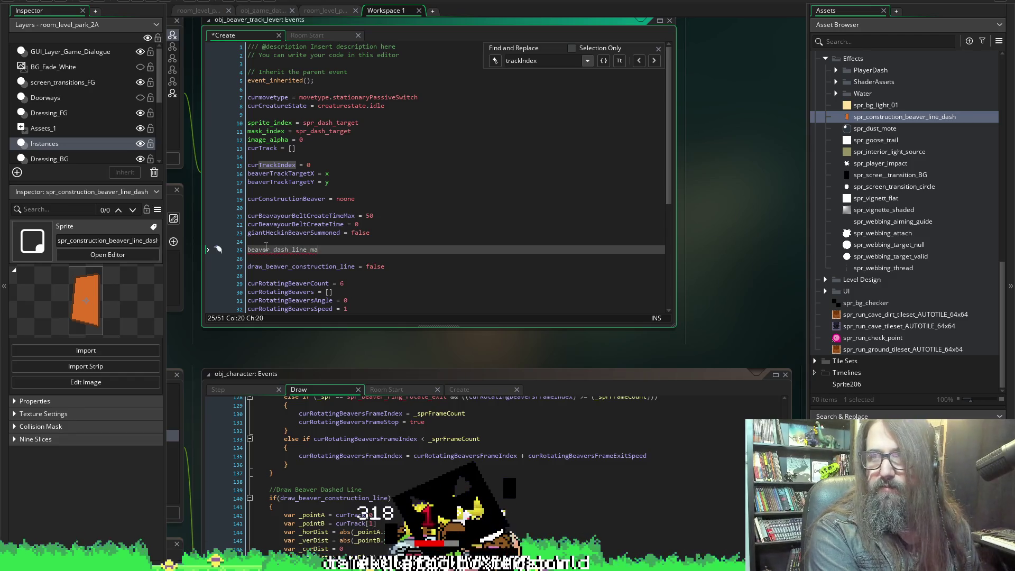
{"action": "type", "text": "x"}
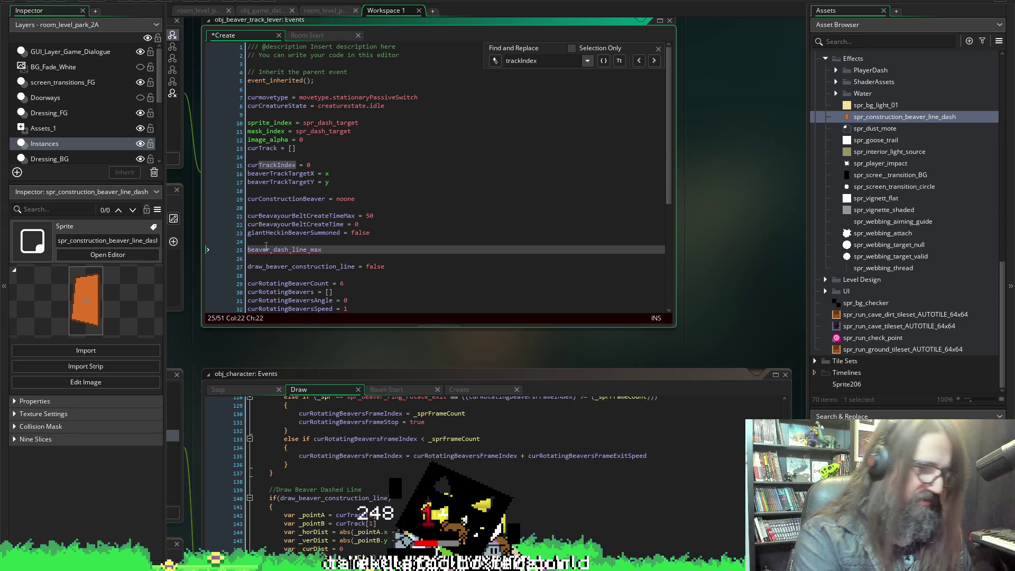
{"action": "type", "text": " = 200"}
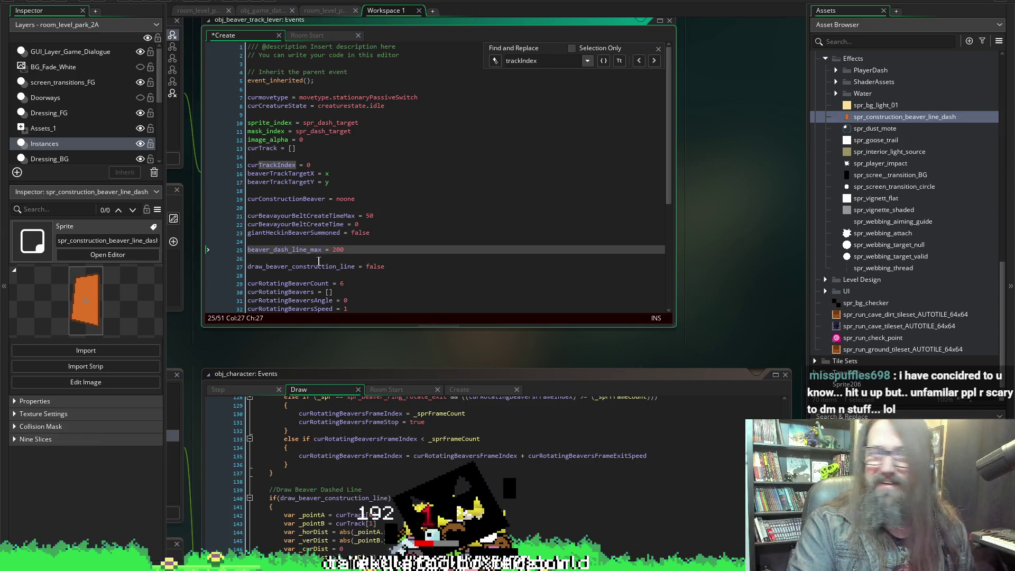
Rename the variable to camelCase curBeaverDashLineMax and save the Create code.
{"action": "left_click", "coordinate": [246, 250]}
{"action": "type", "text": "cur"}
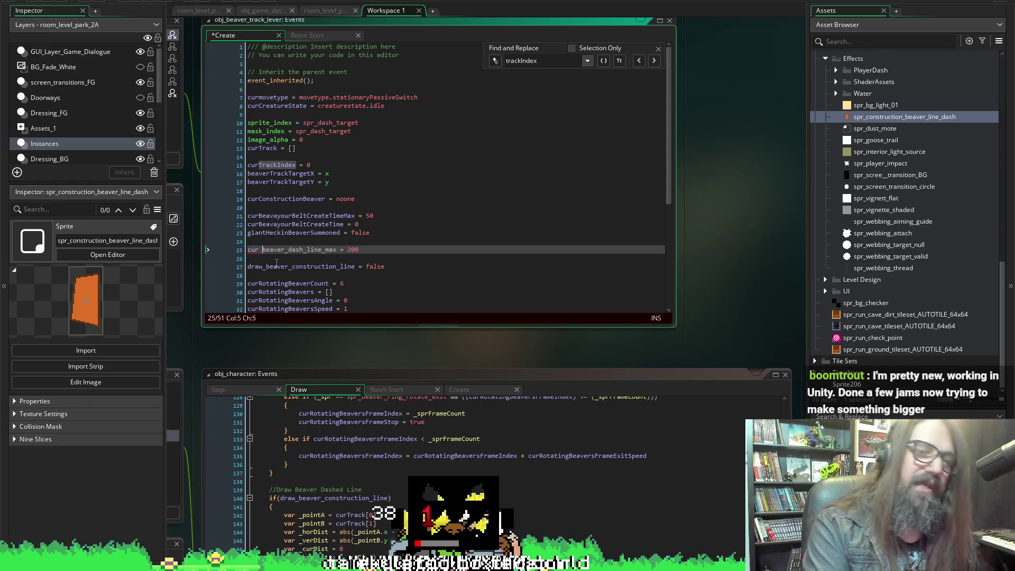
{"action": "key", "text": "BackSpace"}
{"action": "type", "text": "B"}
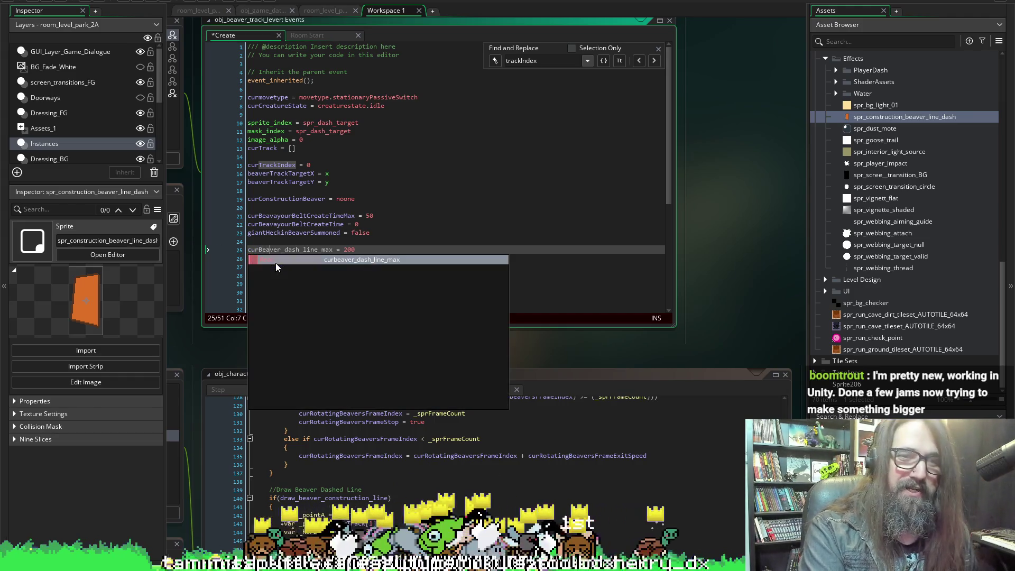
{"action": "key", "text": "Right"}
{"action": "key", "text": "Right"}
{"action": "key", "text": "Right"}
{"action": "key", "text": "Delete"}
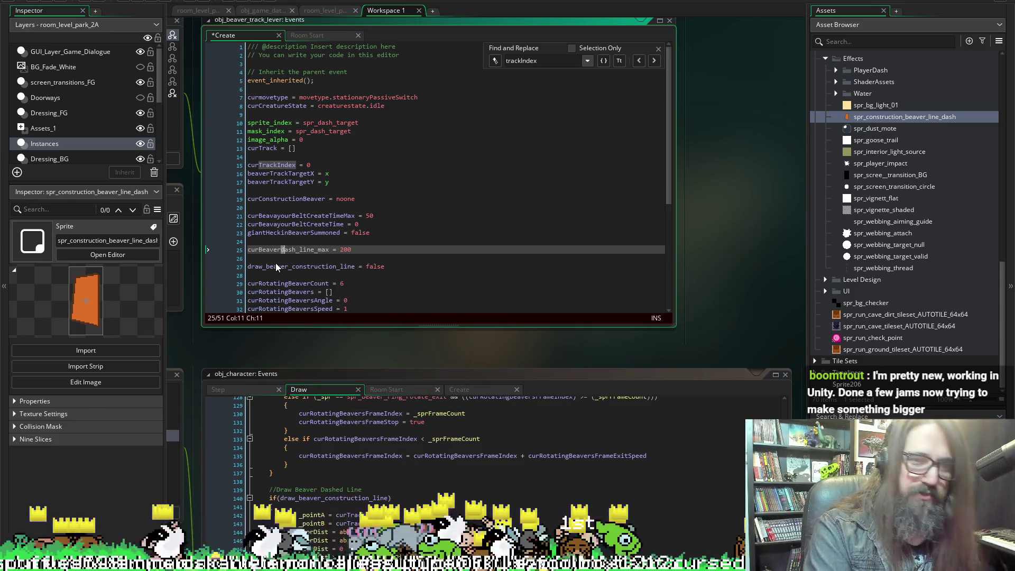
{"action": "type", "text": "D"}
{"action": "key", "text": "Right"}
{"action": "key", "text": "Right"}
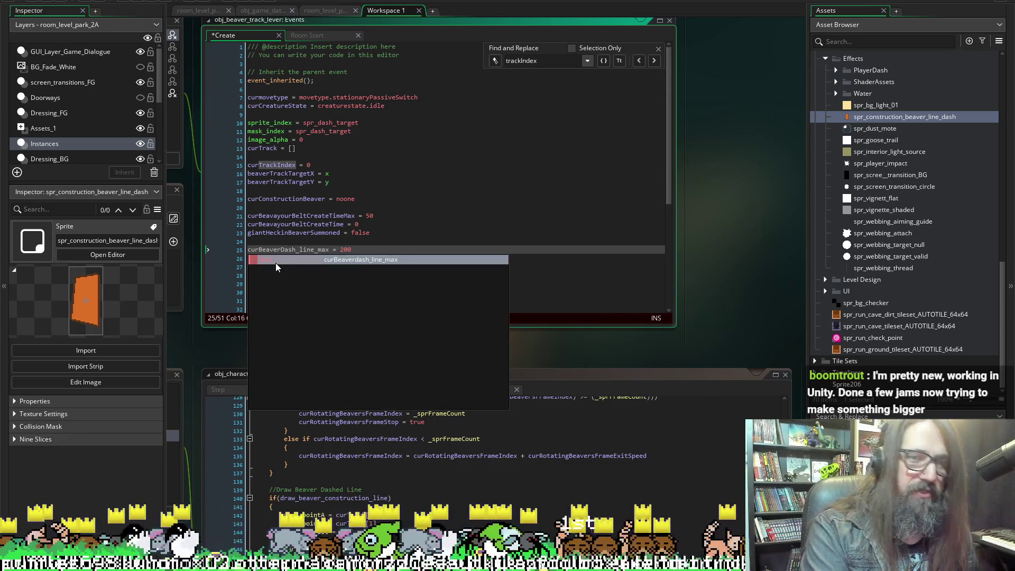
{"action": "key", "text": "Left"}
{"action": "key", "text": "Left"}
{"action": "type", "text": "L"}
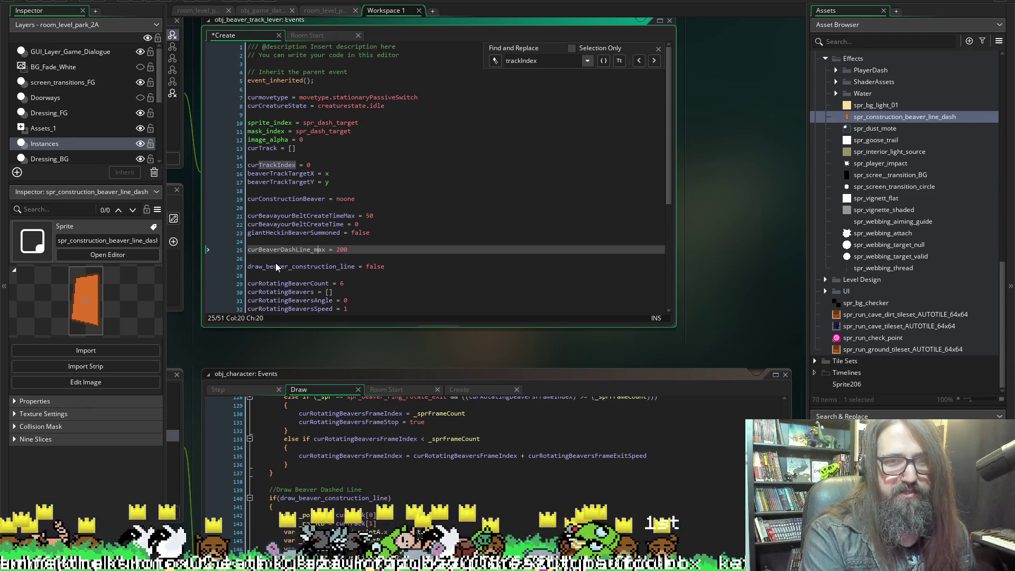
{"action": "key", "text": "Delete"}
{"action": "key", "text": "Delete"}
{"action": "type", "text": "M"}
{"action": "key", "text": "ctrl+s"}
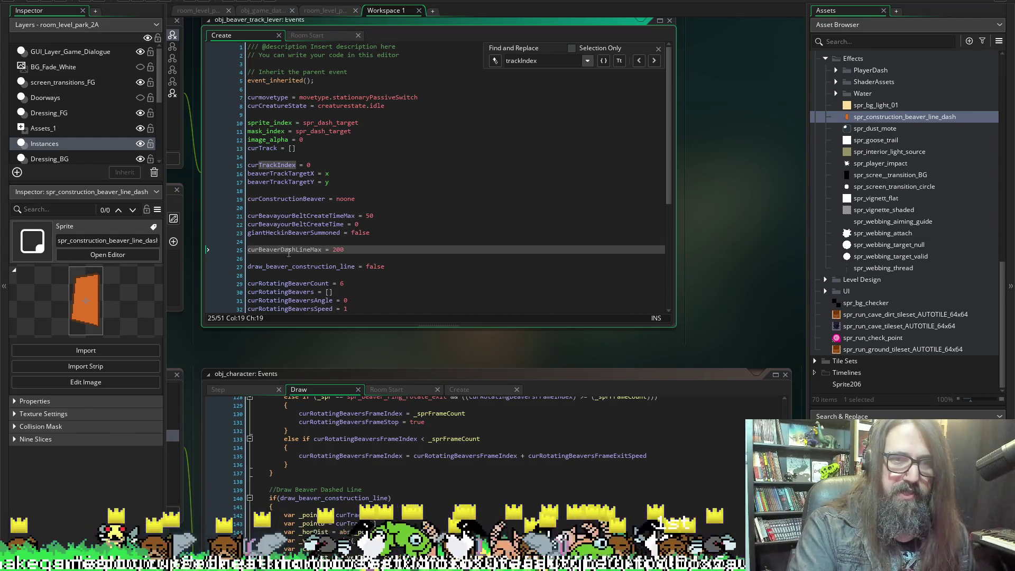
Add a blank line below the curBeaverDashLineMax declaration.
{"action": "left_click", "coordinate": [288, 250]}
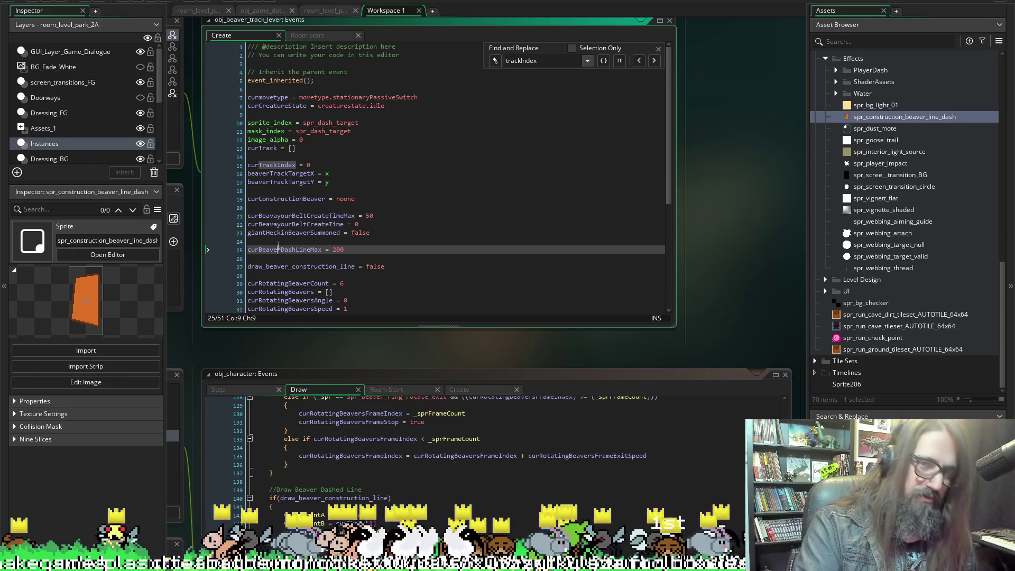
{"action": "left_click", "coordinate": [283, 259]}
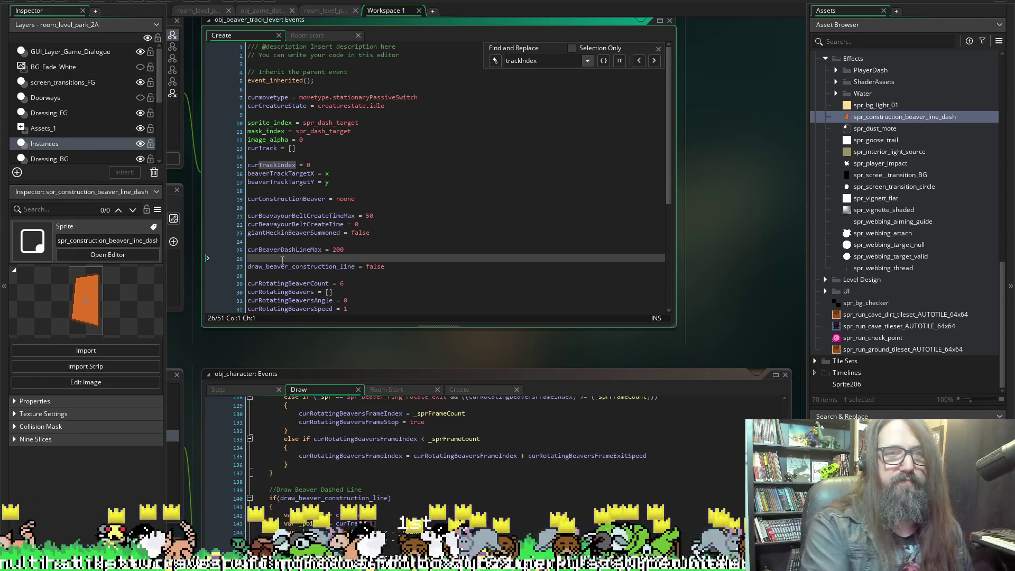
{"action": "key", "text": "Return"}
{"action": "key", "text": "Up"}
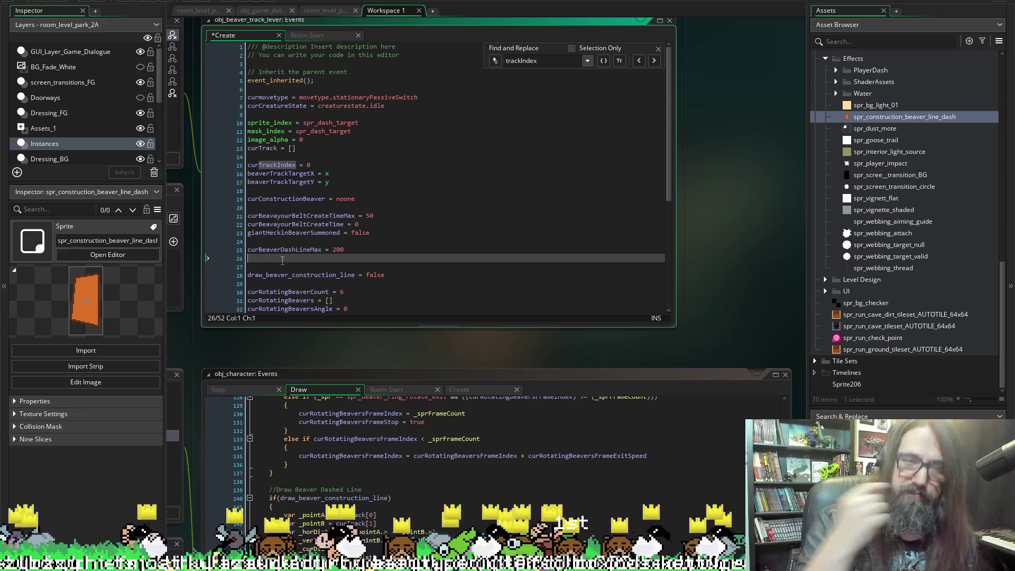
Write curBeaverDashLine = 0 on line 26 and save the Create code.
{"action": "type", "text": "curBeaverDashLineMax"}
{"action": "key", "text": "BackSpace"}
{"action": "key", "text": "BackSpace"}
{"action": "key", "text": "BackSpace"}
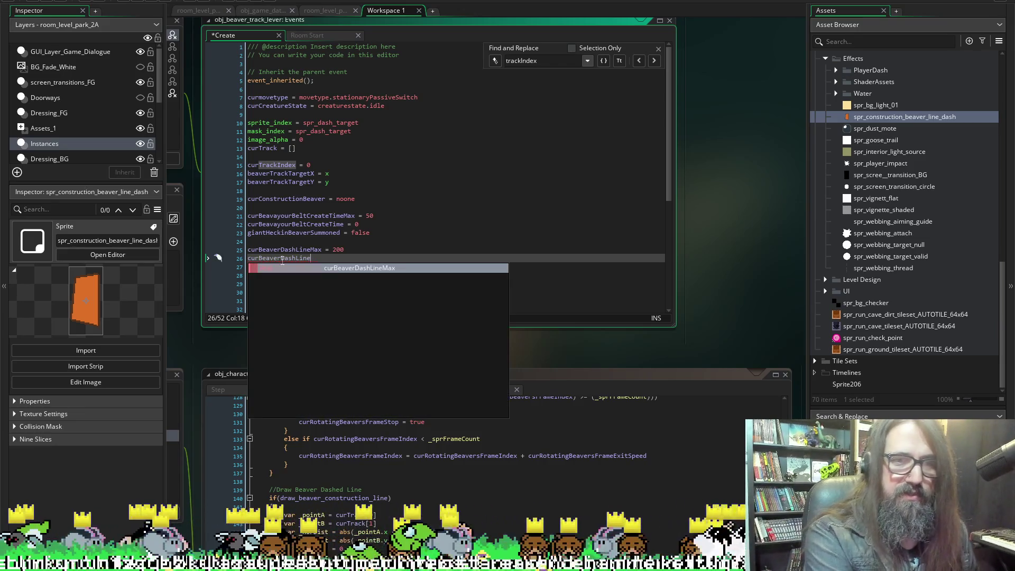
{"action": "type", "text": " = 0"}
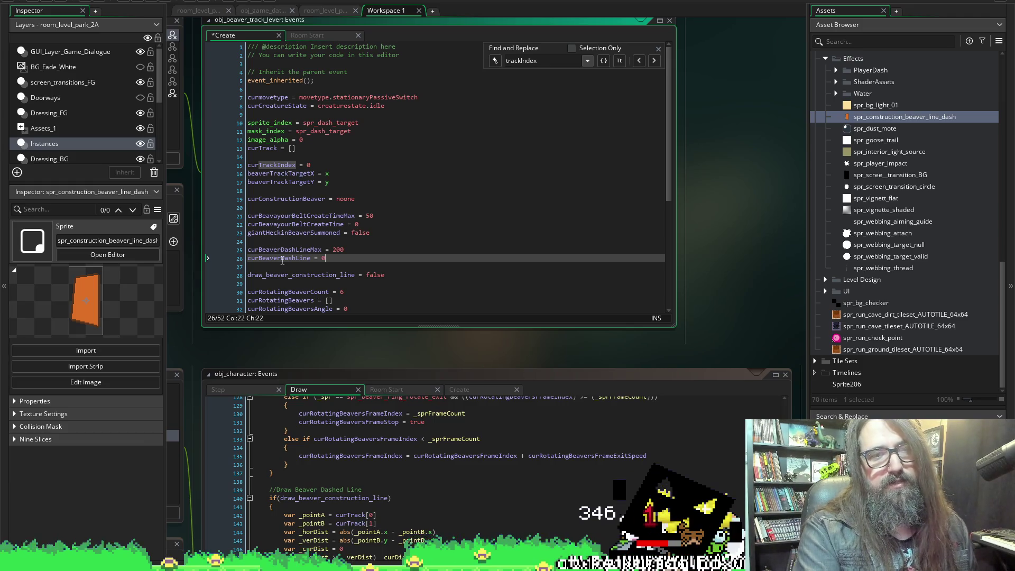
{"action": "key", "text": "ctrl+s"}
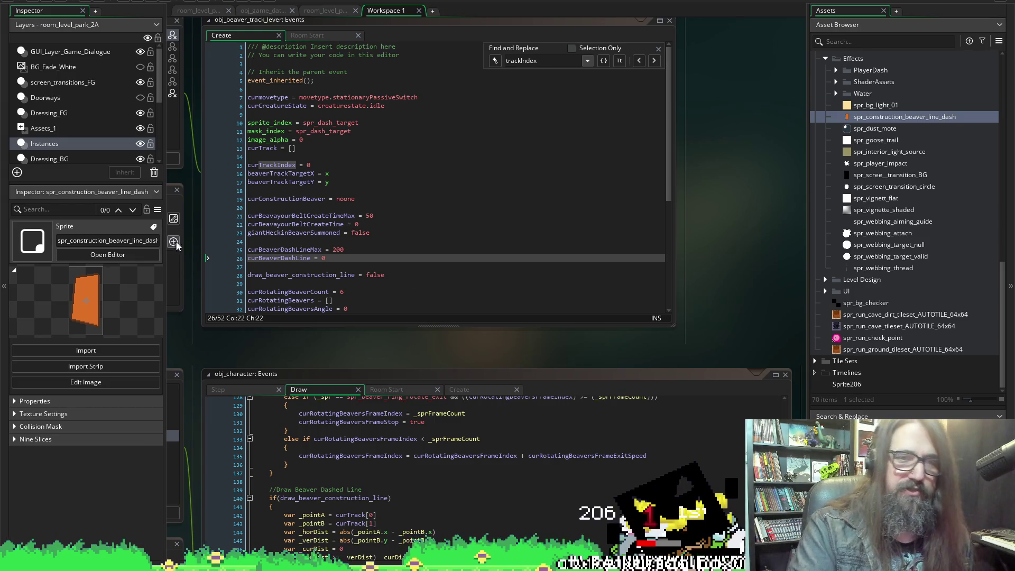
Select the curBeaverDashLine name on line 26 for copying.
{"action": "double_click", "coordinate": [272, 258]}
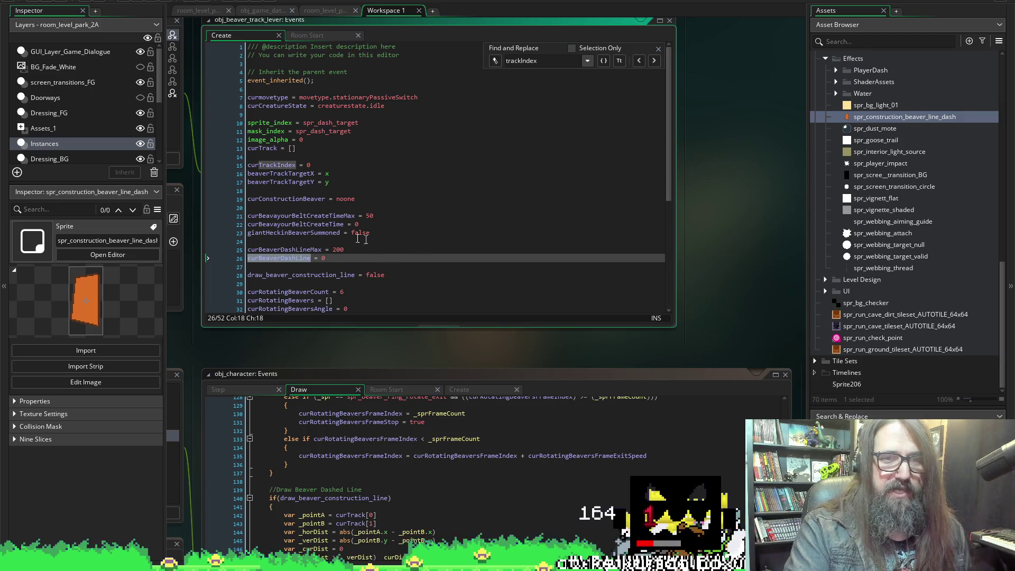
{"action": "left_click", "coordinate": [329, 258]}
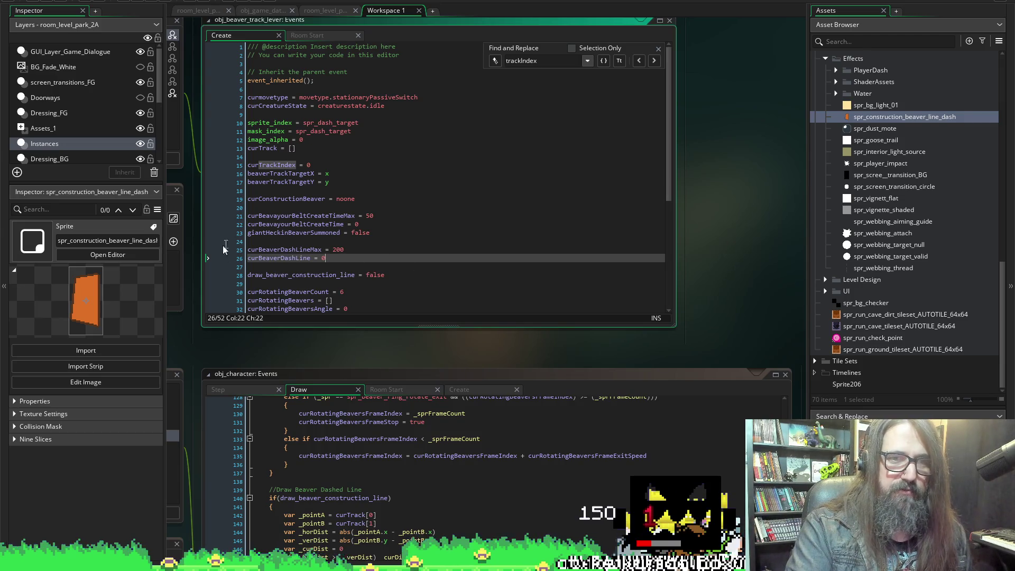
{"action": "double_click", "coordinate": [253, 258]}
{"action": "left_click", "coordinate": [323, 258]}
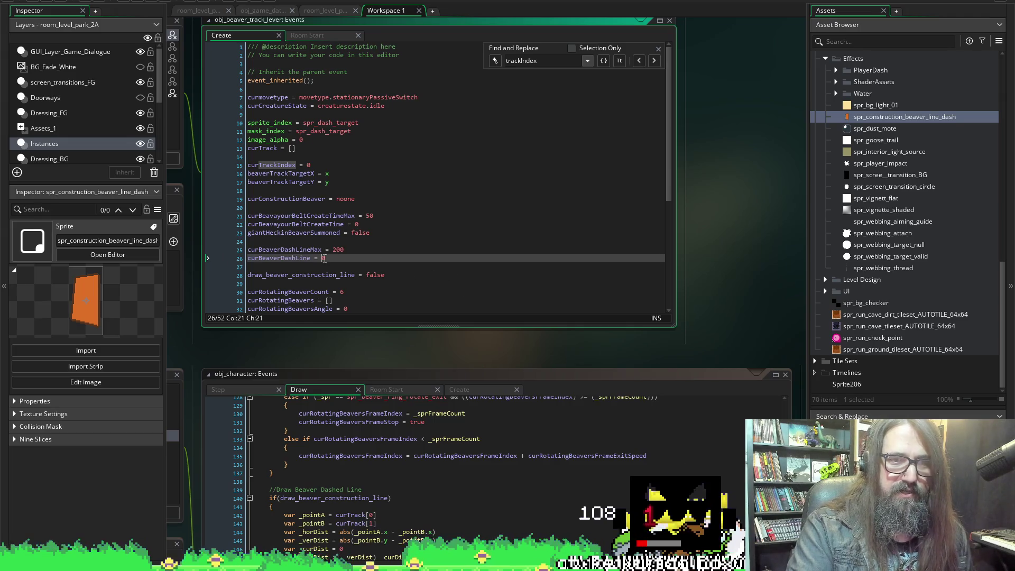
Add curBeaverDashLine++ after the _segments line in the Draw event.
{"action": "scroll", "coordinate": [715, 228], "scroll_direction": "down", "scroll_amount": 3}
{"action": "scroll", "coordinate": [714, 229], "scroll_direction": "down", "scroll_amount": 3}
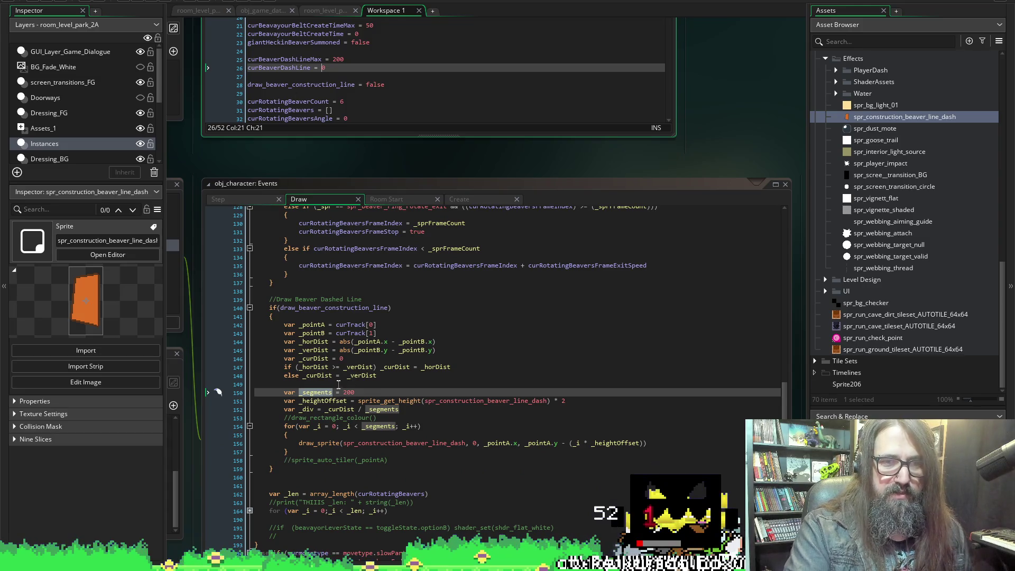
{"action": "left_click", "coordinate": [388, 392]}
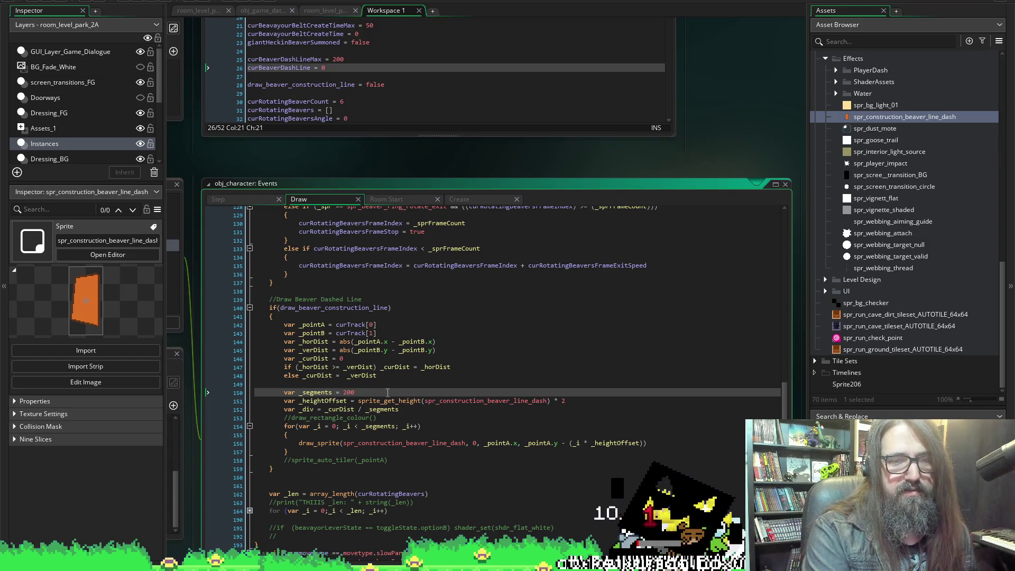
{"action": "key", "text": "Return"}
{"action": "type", "text": "curBeaverDashLine++"}
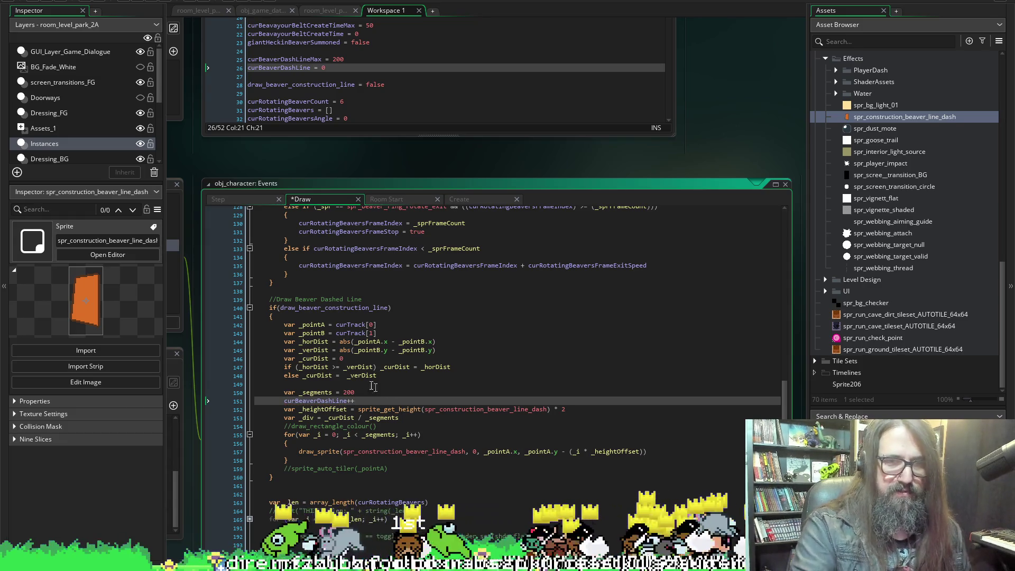
{"action": "double_click", "coordinate": [319, 401]}
{"action": "key", "text": "ctrl+c"}
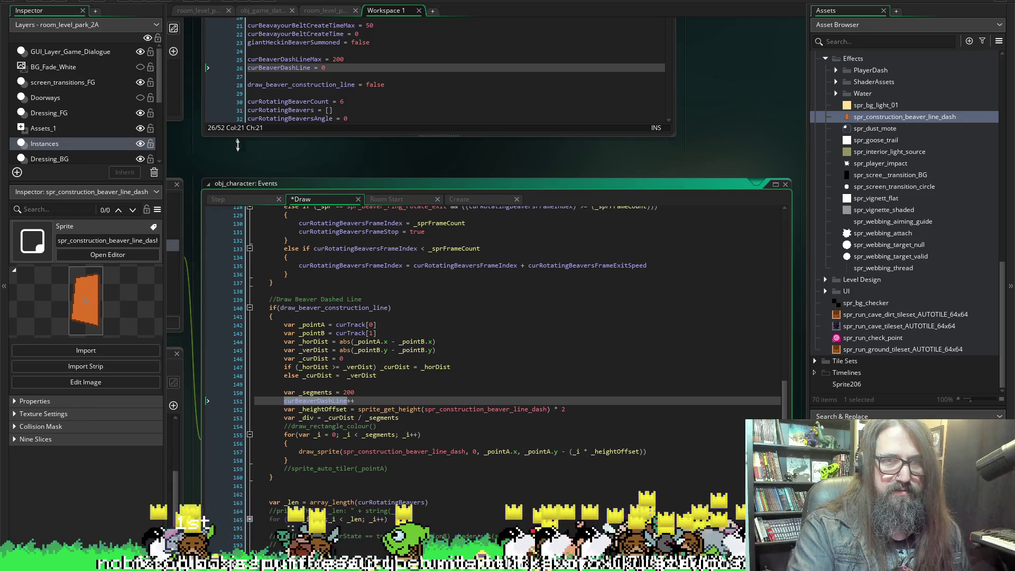
Add curBeaverDashLine = 0 inside schedule_heckin_giant_beaver_summon in the Create event.
{"action": "left_click", "coordinate": [459, 199]}
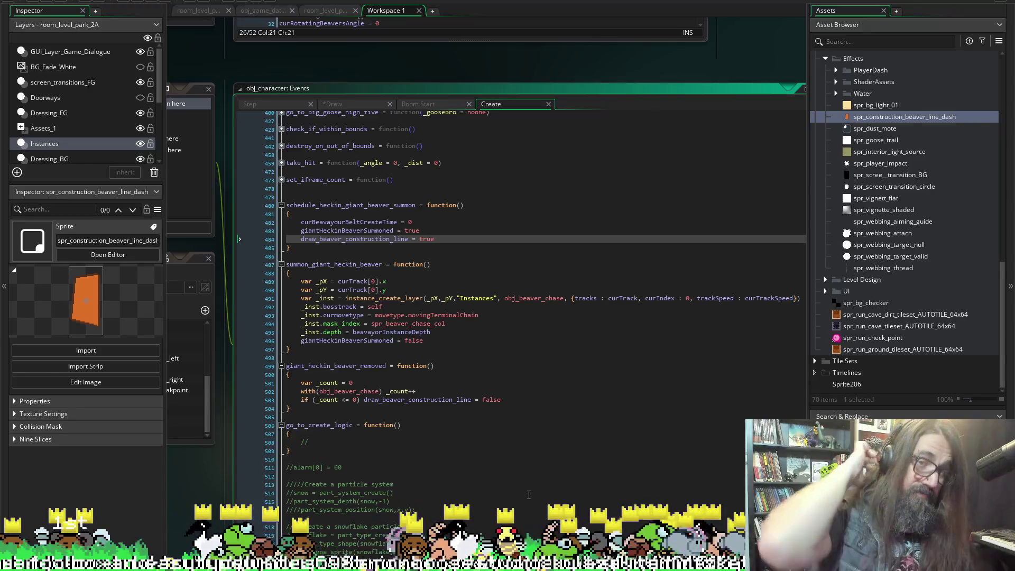
{"action": "key", "text": "Return"}
{"action": "key", "text": "ctrl+v"}
{"action": "type", "text": "="}
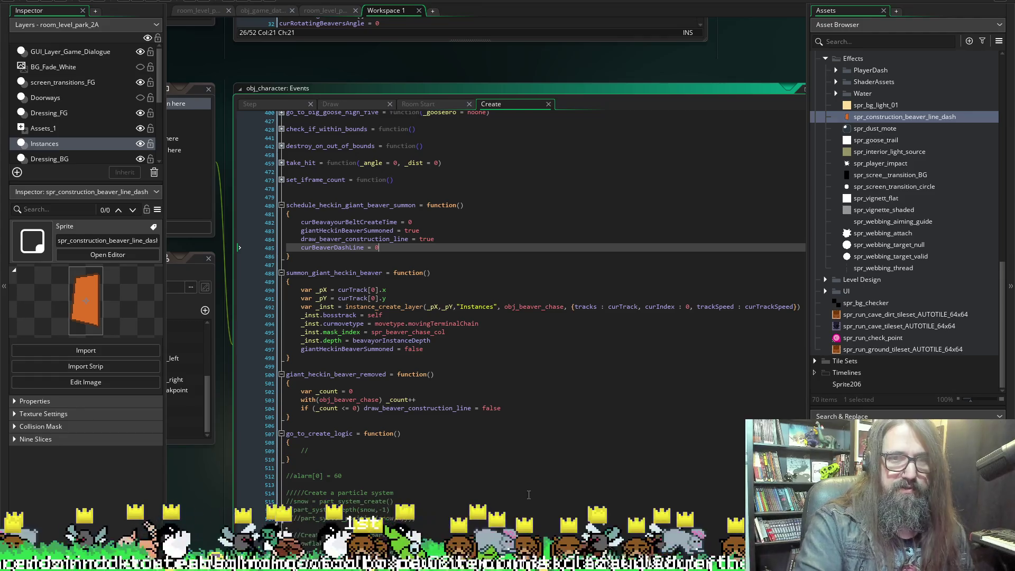
Check the Step event code, then go back to the Draw event.
{"action": "left_click", "coordinate": [258, 103]}
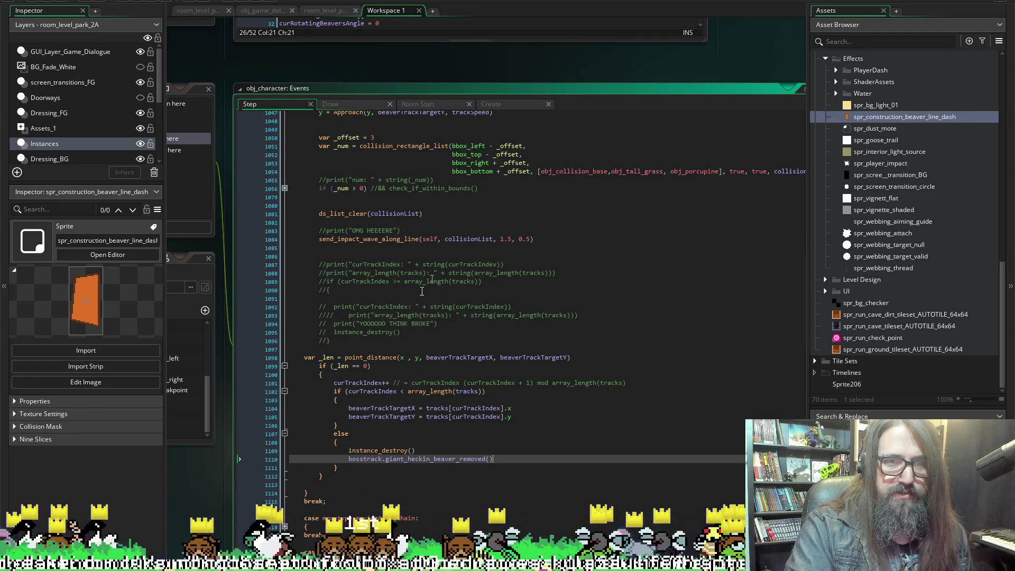
{"action": "scroll", "coordinate": [385, 341], "scroll_direction": "up", "scroll_amount": 2}
{"action": "scroll", "coordinate": [385, 341], "scroll_direction": "up", "scroll_amount": 5}
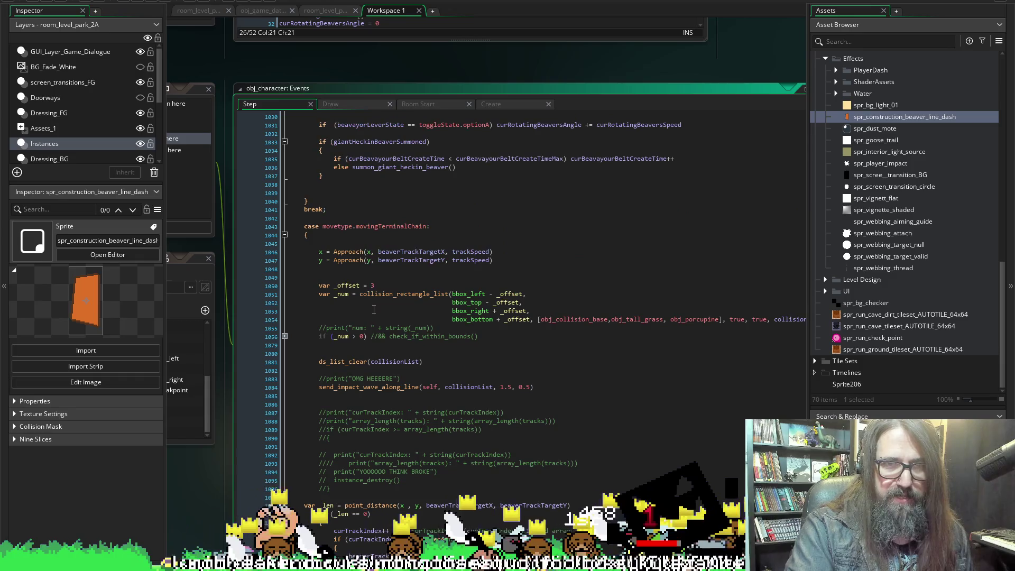
{"action": "scroll", "coordinate": [385, 341], "scroll_direction": "down", "scroll_amount": 4}
{"action": "left_click", "coordinate": [337, 104]}
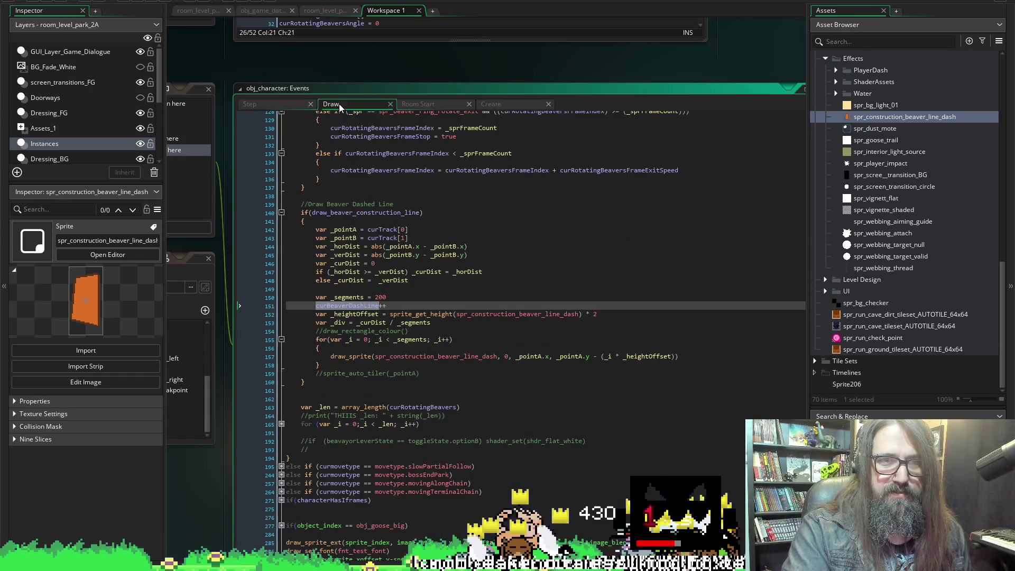
Add a var _segments = curBeaverDashLine line below the increment.
{"action": "double_click", "coordinate": [402, 304]}
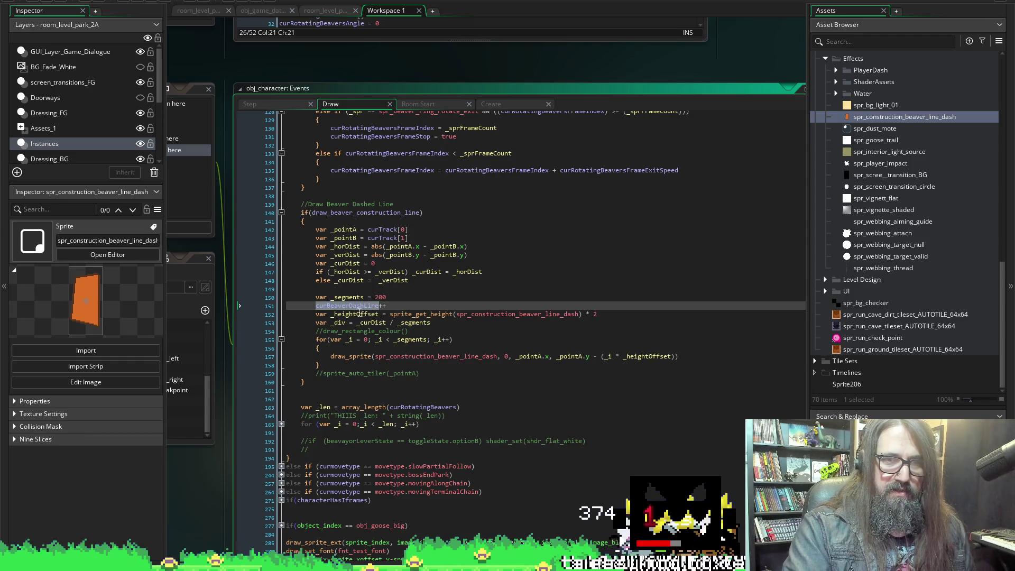
{"action": "left_click", "coordinate": [398, 305]}
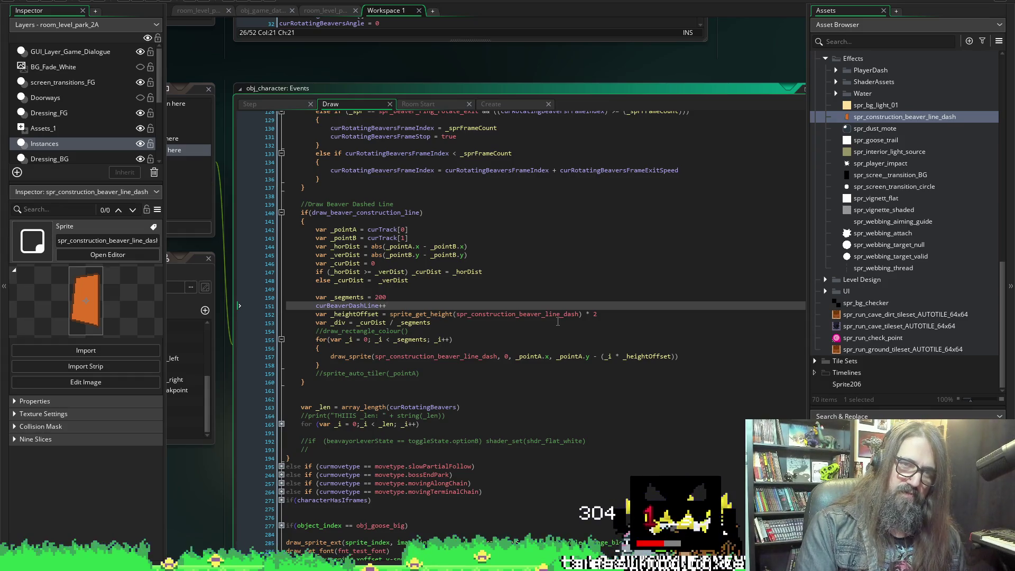
{"action": "key", "text": "Return"}
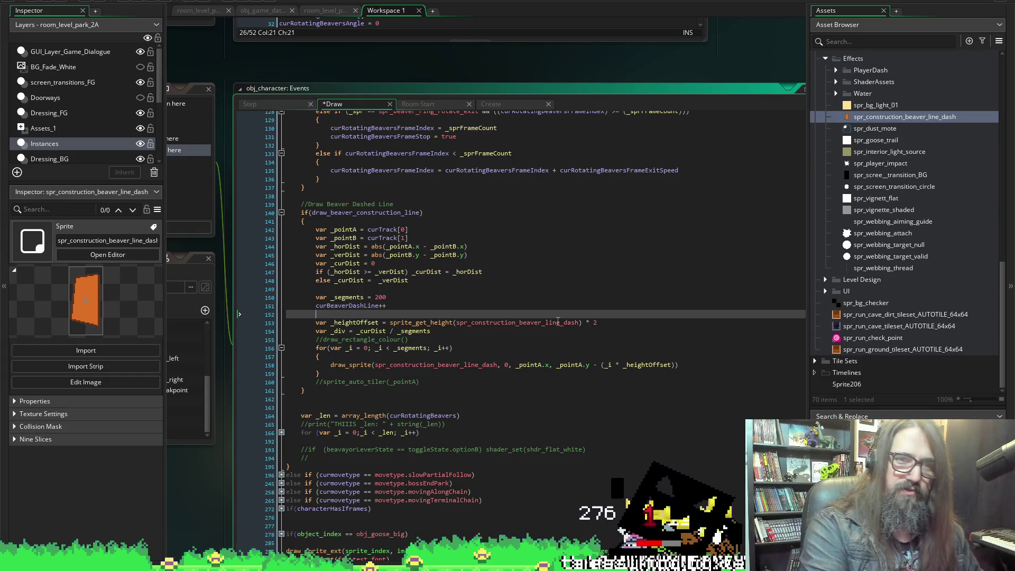
{"action": "type", "text": "var ="}
{"action": "key", "text": "BackSpace"}
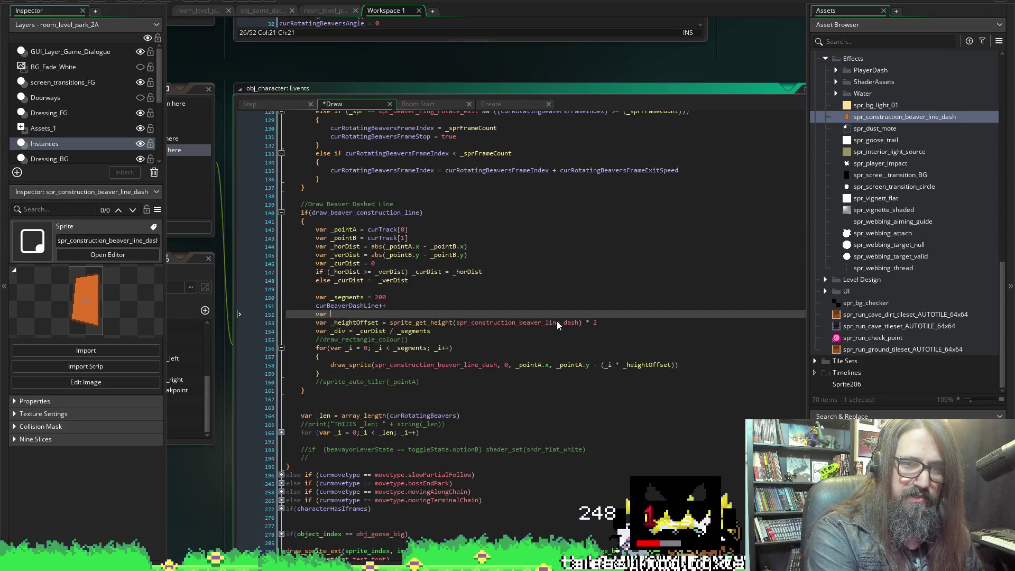
{"action": "type", "text": "_segments ="}
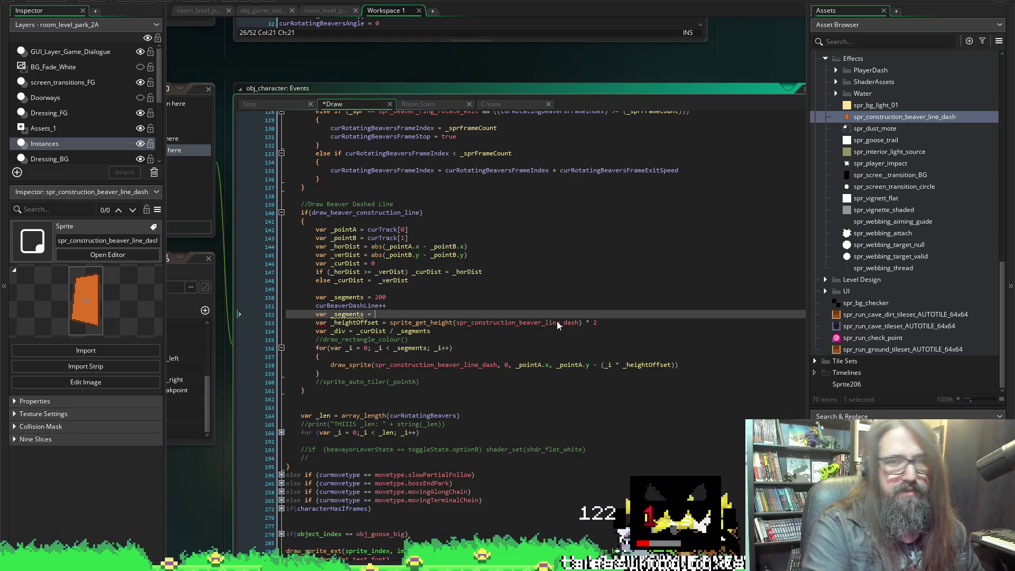
{"action": "double_click", "coordinate": [359, 309]}
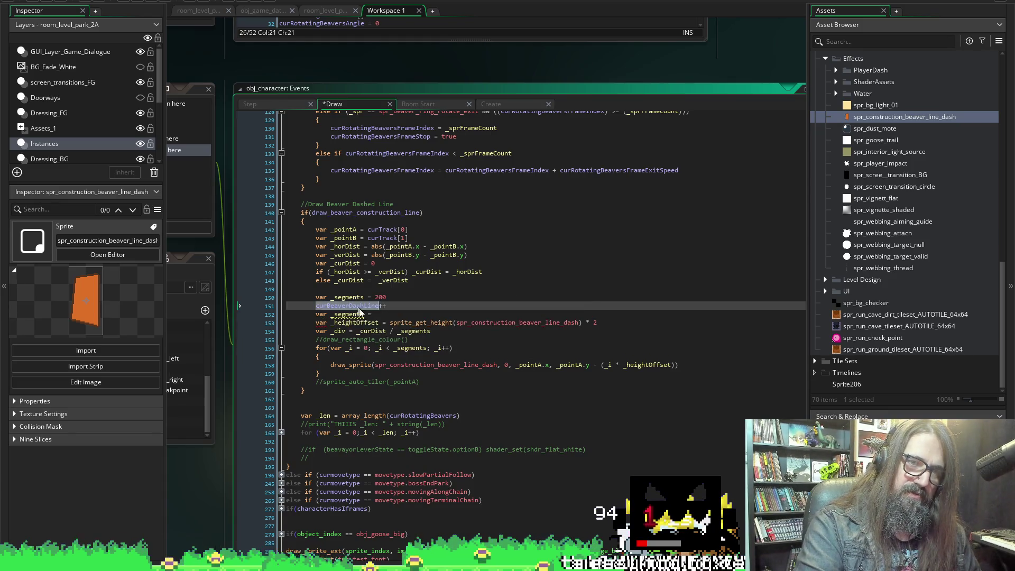
{"action": "key", "text": "ctrl+c"}
{"action": "left_click", "coordinate": [385, 317]}
{"action": "key", "text": "ctrl+v"}
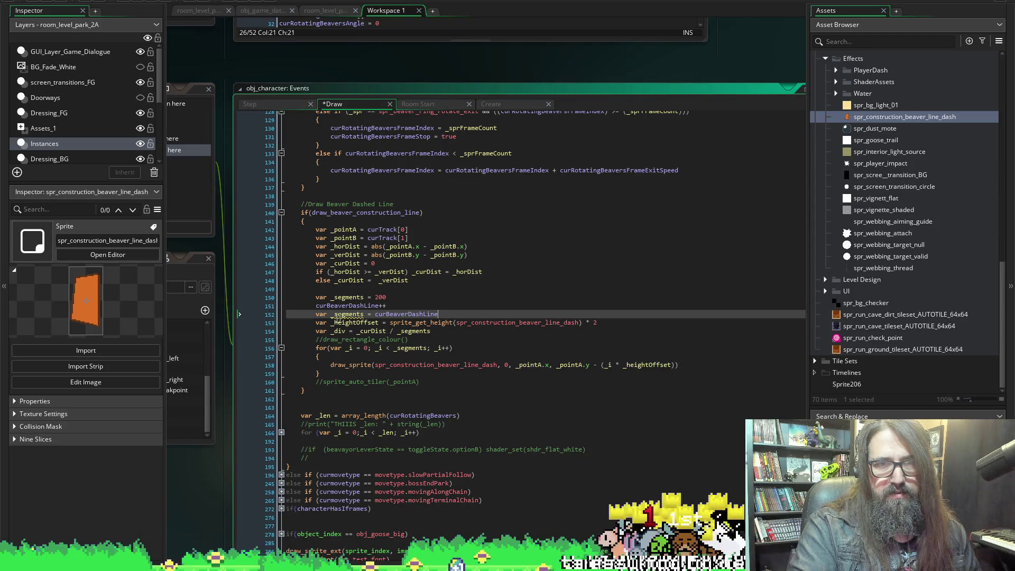
Move the _segments assignment to just below the _div calculation.
{"action": "mouse_move", "coordinate": [434, 322]}
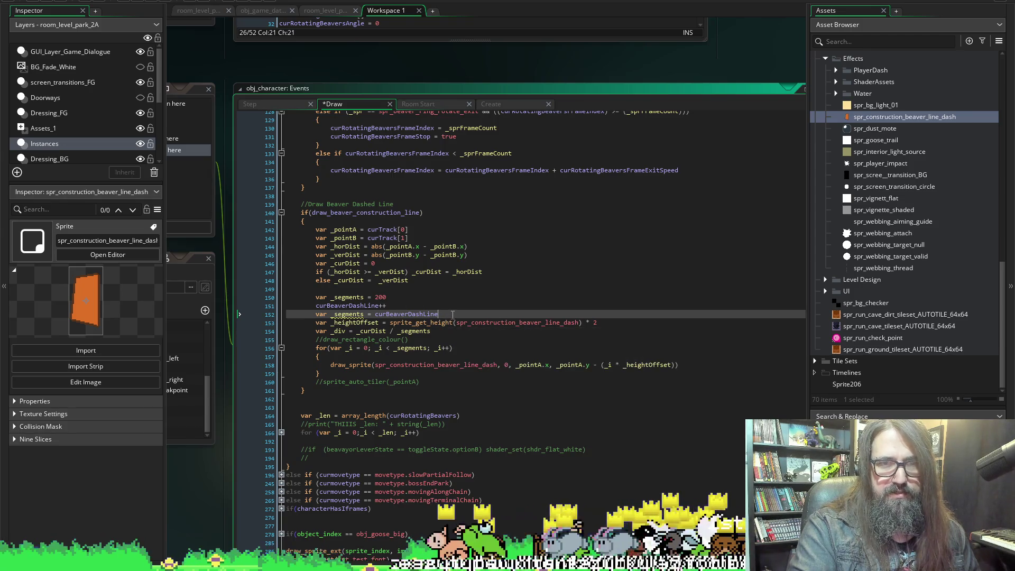
{"action": "key", "text": "shift+Home"}
{"action": "key", "text": "BackSpace"}
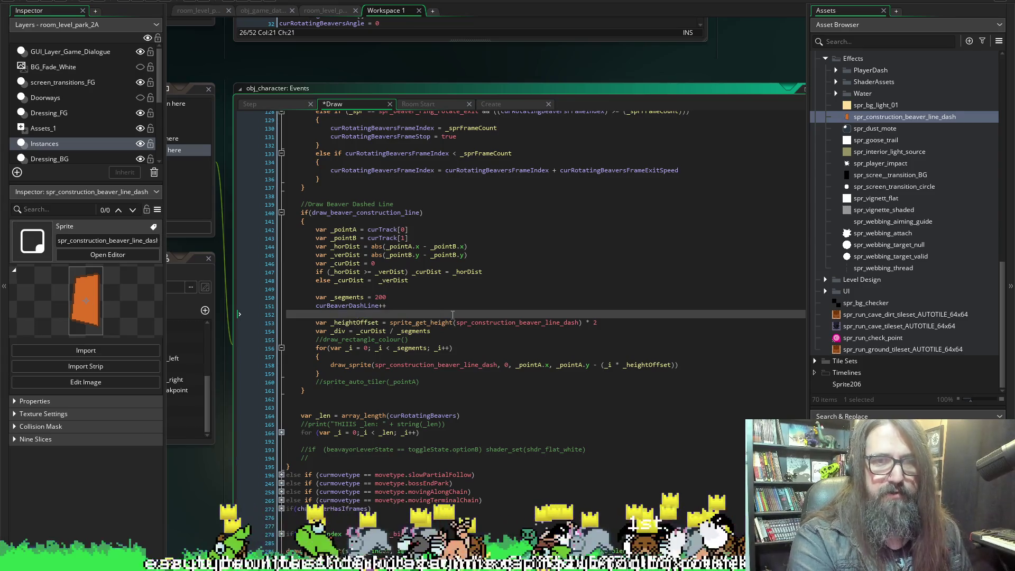
{"action": "key", "text": "Down"}
{"action": "key", "text": "Down"}
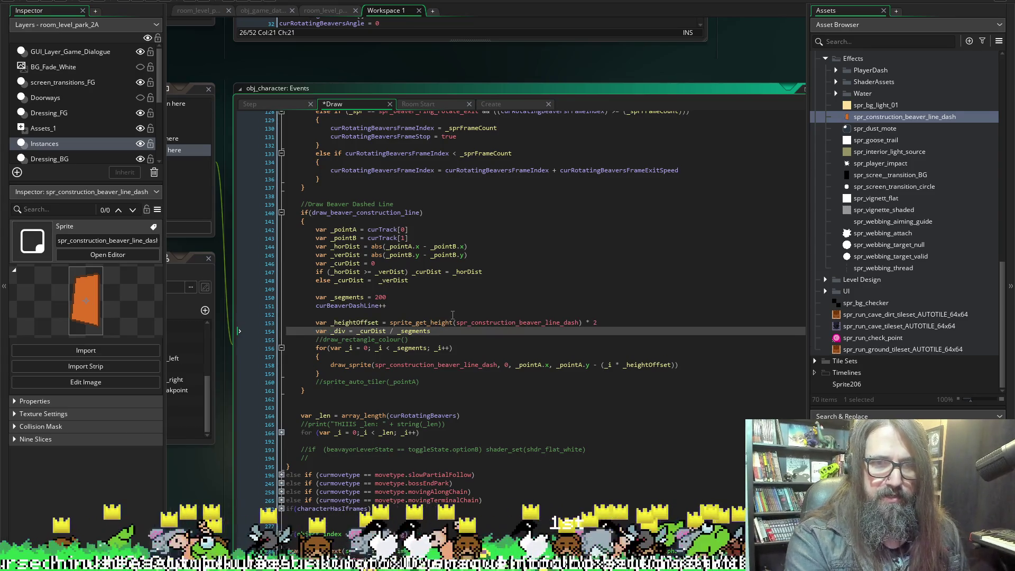
{"action": "key", "text": "Return"}
{"action": "key", "text": "Return"}
{"action": "key", "text": "ctrl+v"}
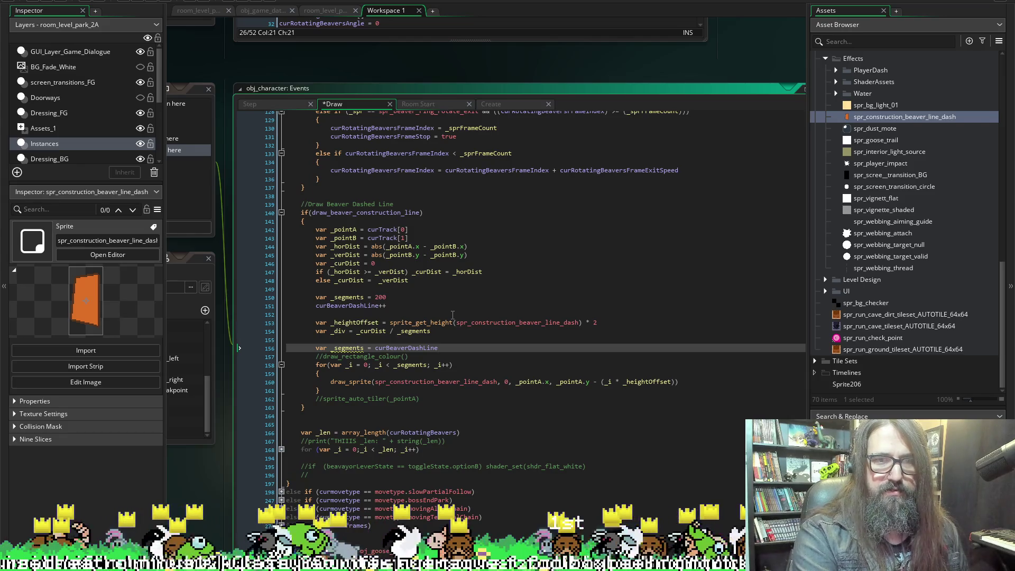
Append mod _heightOffset to the _segments assignment.
{"action": "key", "text": "Up"}
{"action": "key", "text": "Up"}
{"action": "key", "text": "Up"}
{"action": "key", "text": "Down"}
{"action": "key", "text": "Down"}
{"action": "key", "text": "Down"}
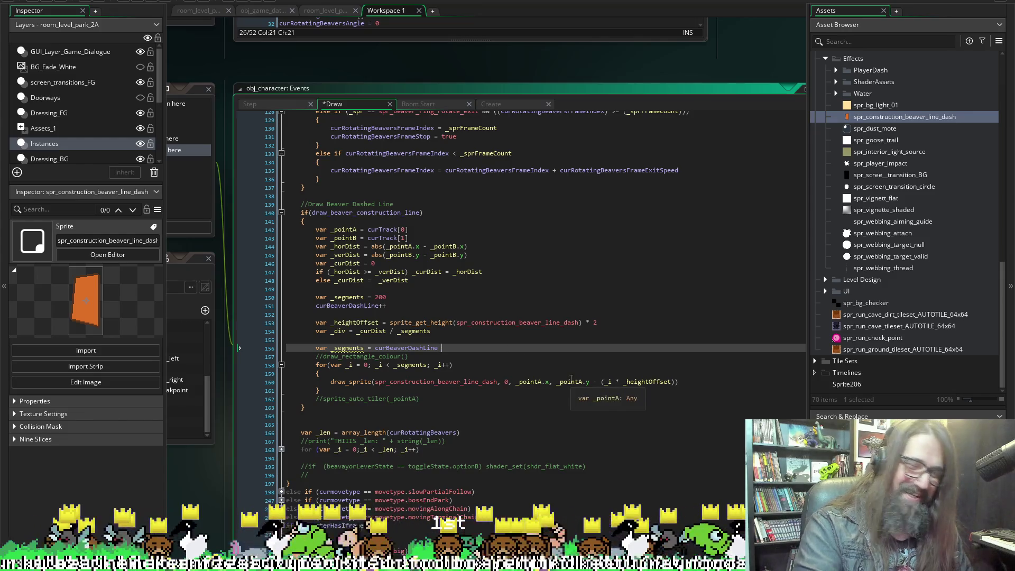
{"action": "type", "text": "mod"}
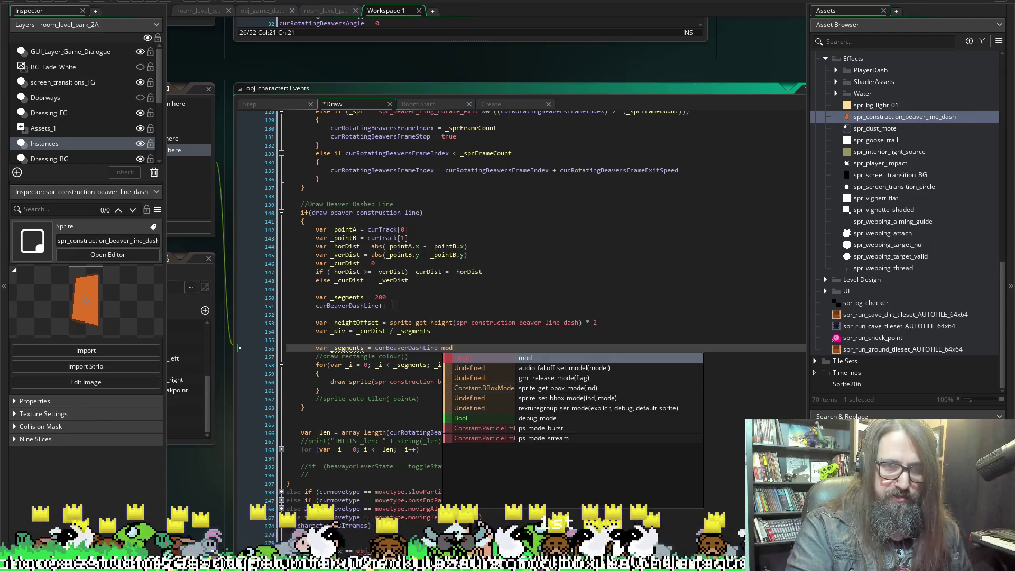
{"action": "left_click", "coordinate": [456, 349]}
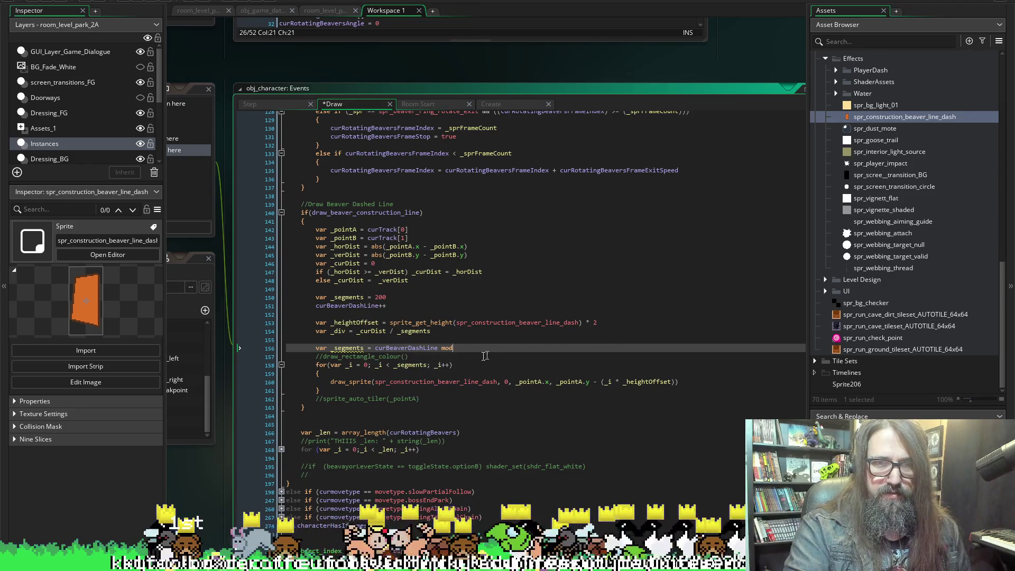
{"action": "left_click", "coordinate": [362, 323]}
{"action": "key", "text": "ctrl+c"}
{"action": "left_click", "coordinate": [475, 348]}
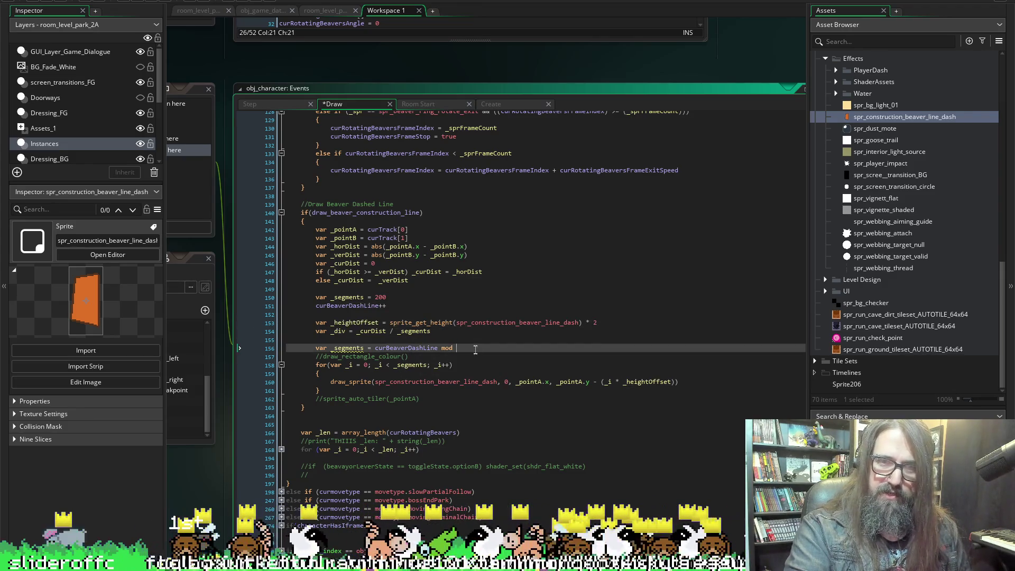
{"action": "key", "text": "ctrl+v"}
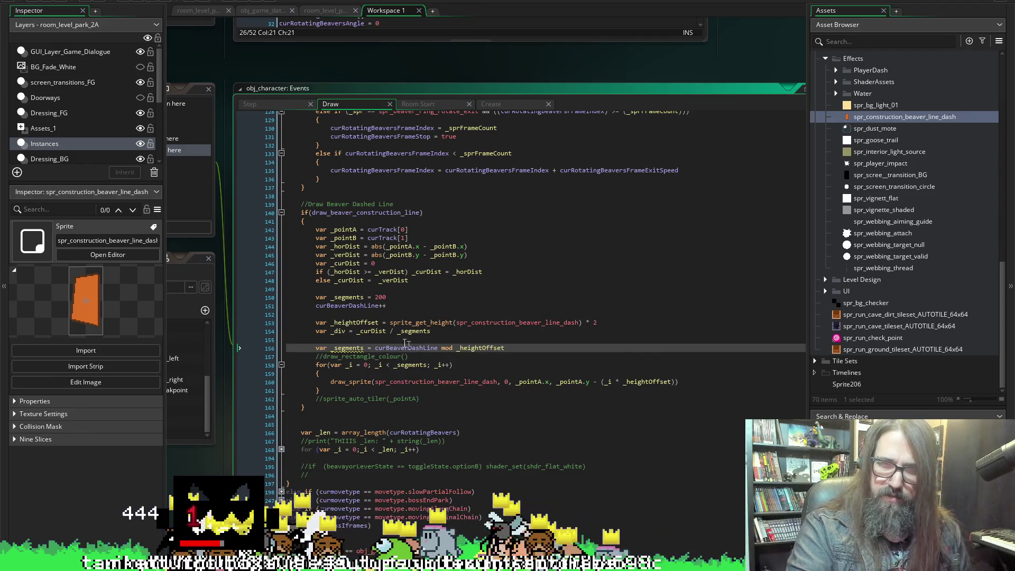
{"action": "double_click", "coordinate": [346, 305]}
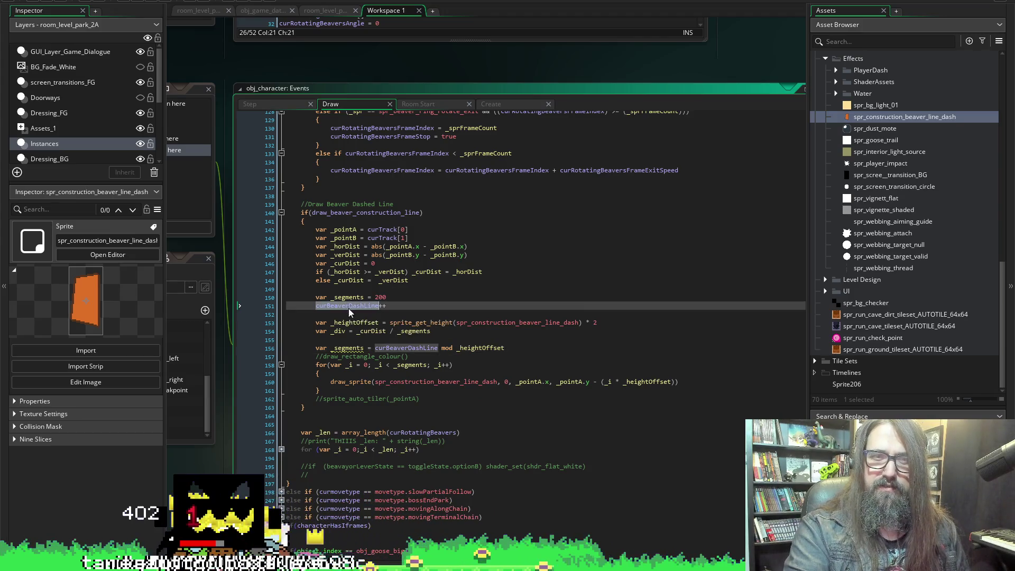
Add a curBeaverDashLine reset in giant_heckin_beaver_removed and save the Create code.
{"action": "left_click", "coordinate": [277, 104]}
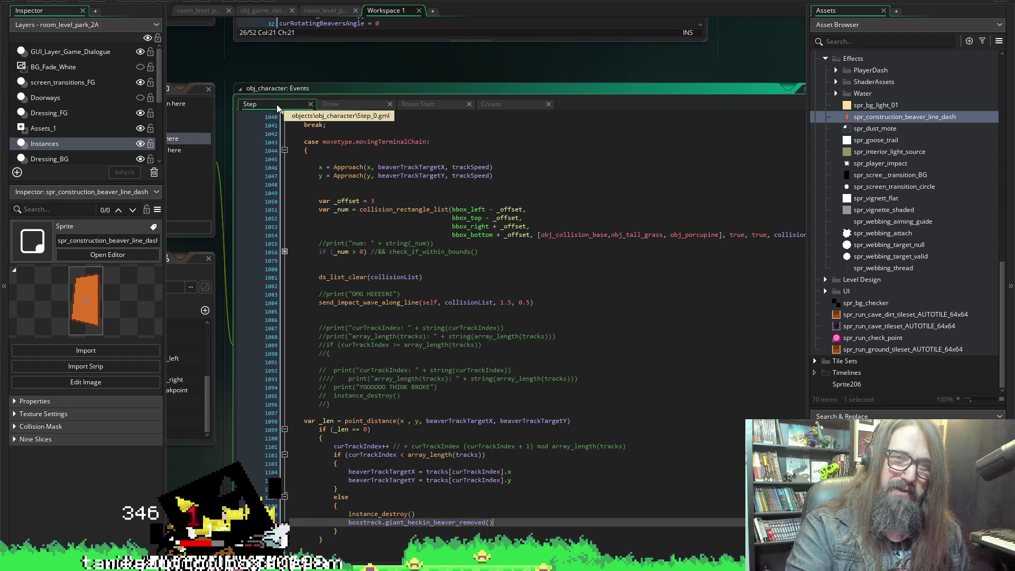
{"action": "scroll", "coordinate": [455, 132], "scroll_direction": "down", "scroll_amount": 5}
{"action": "scroll", "coordinate": [455, 132], "scroll_direction": "up", "scroll_amount": 6}
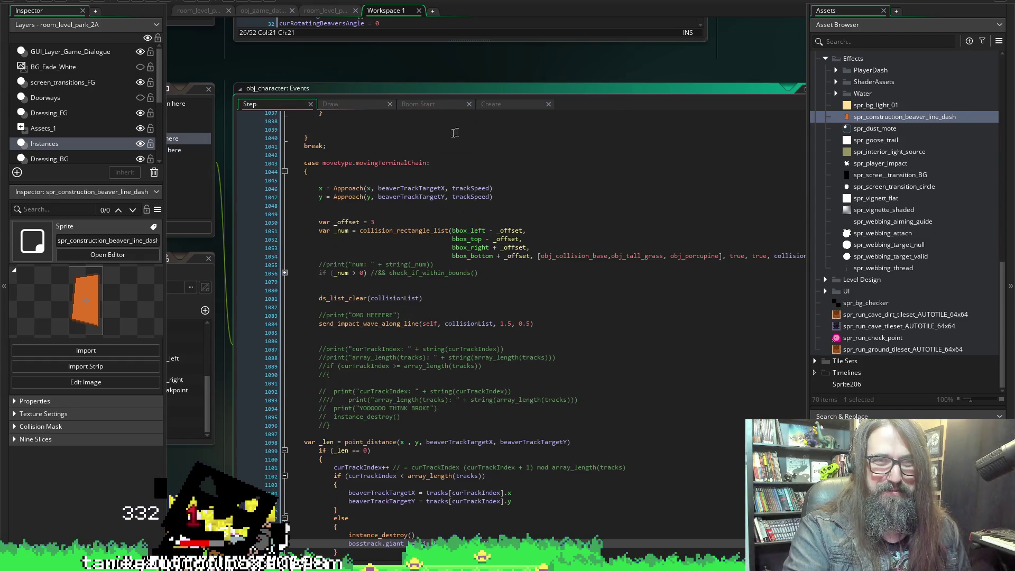
{"action": "left_click", "coordinate": [501, 104]}
{"action": "scroll", "coordinate": [373, 316], "scroll_direction": "up", "scroll_amount": 3}
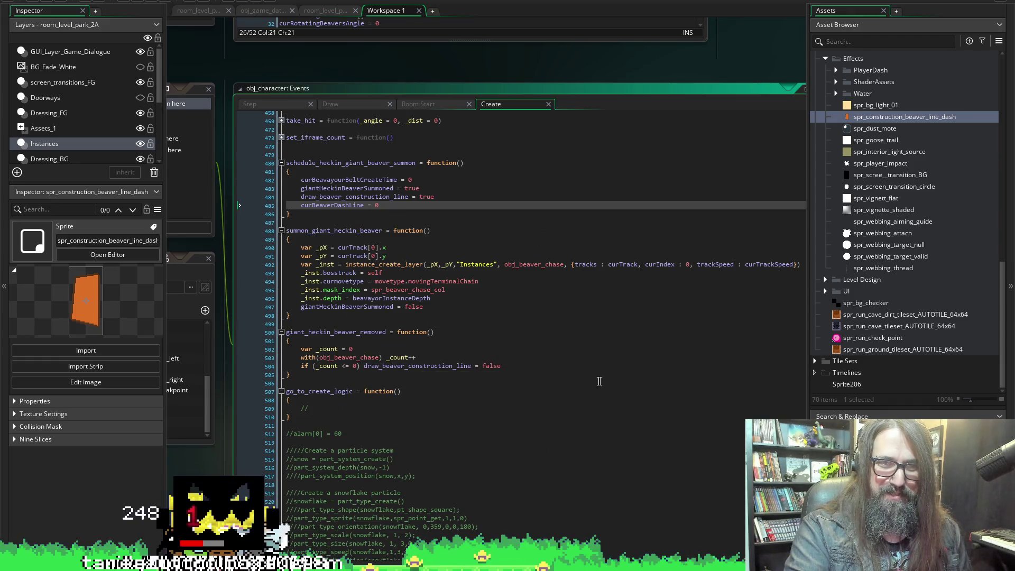
{"action": "left_click", "coordinate": [539, 368]}
{"action": "key", "text": "Return"}
{"action": "type", "text": "curBeaverDashLine = 0"}
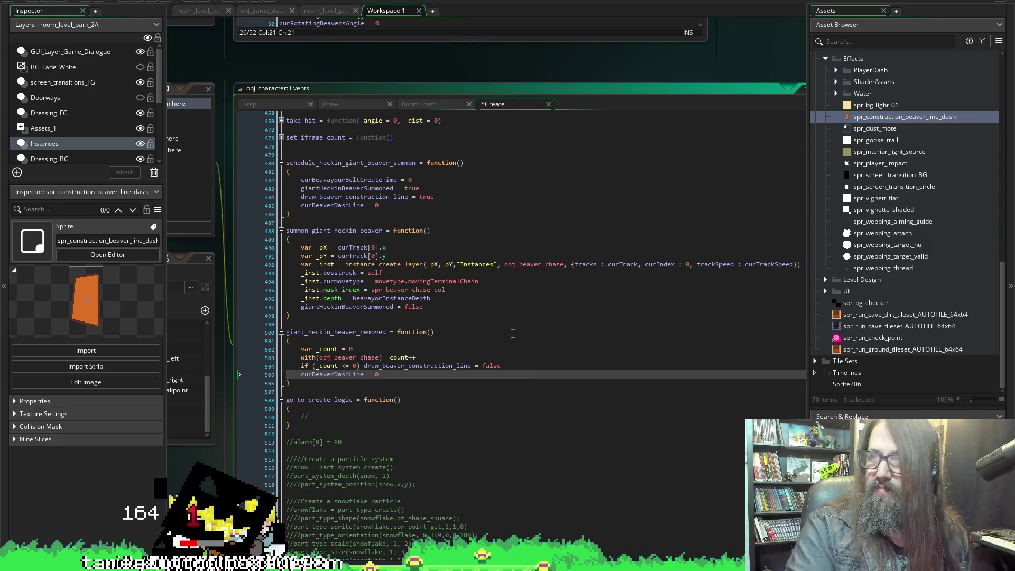
{"action": "key", "text": "ctrl+s"}
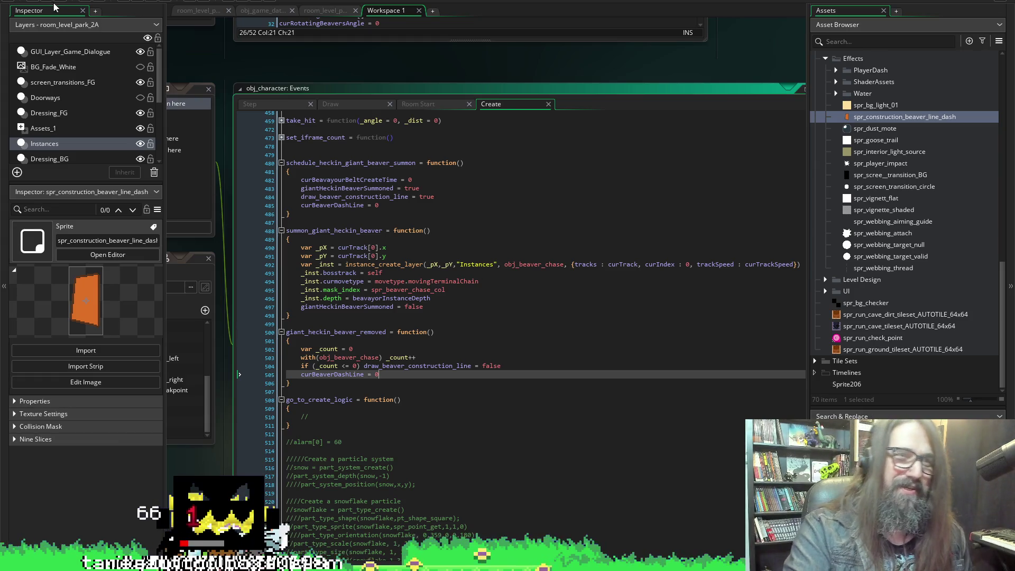
Move the curBeaverDashLine = 0 reset after giantHeckinBeaverSummoned = false, save, and run the game.
{"action": "left_click", "coordinate": [127, 14]}
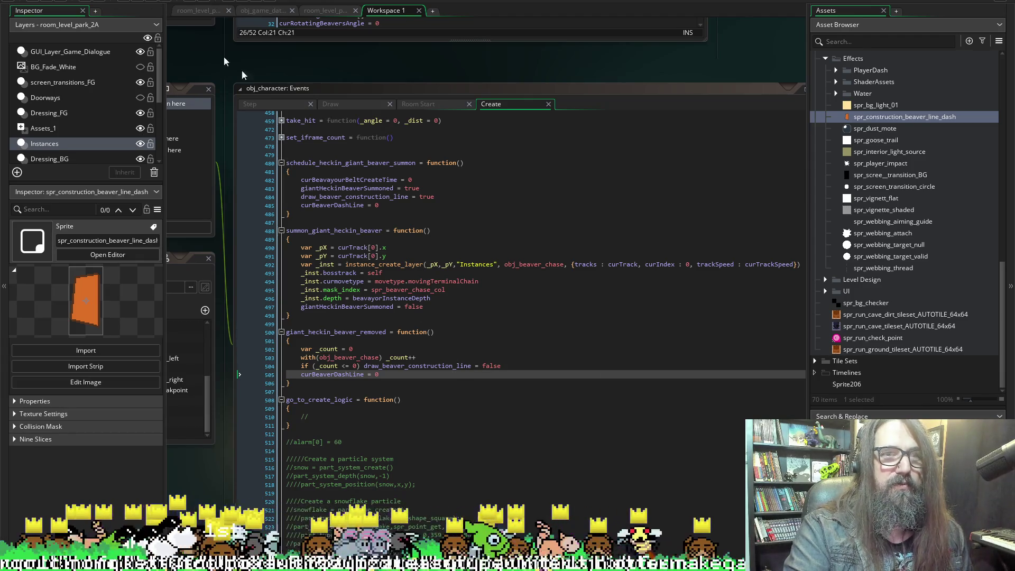
{"action": "left_click", "coordinate": [389, 206]}
{"action": "key", "text": "shift+Home"}
{"action": "key", "text": "BackSpace"}
{"action": "key", "text": "BackSpace"}
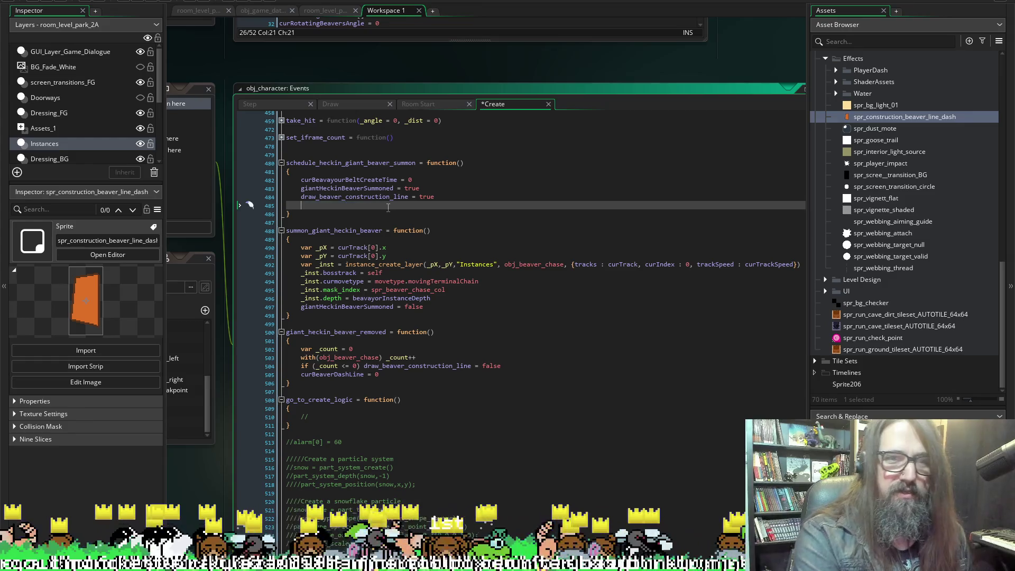
{"action": "key", "text": "Down"}
{"action": "key", "text": "Down"}
{"action": "key", "text": "Down"}
{"action": "key", "text": "Down"}
{"action": "key", "text": "Down"}
{"action": "key", "text": "Down"}
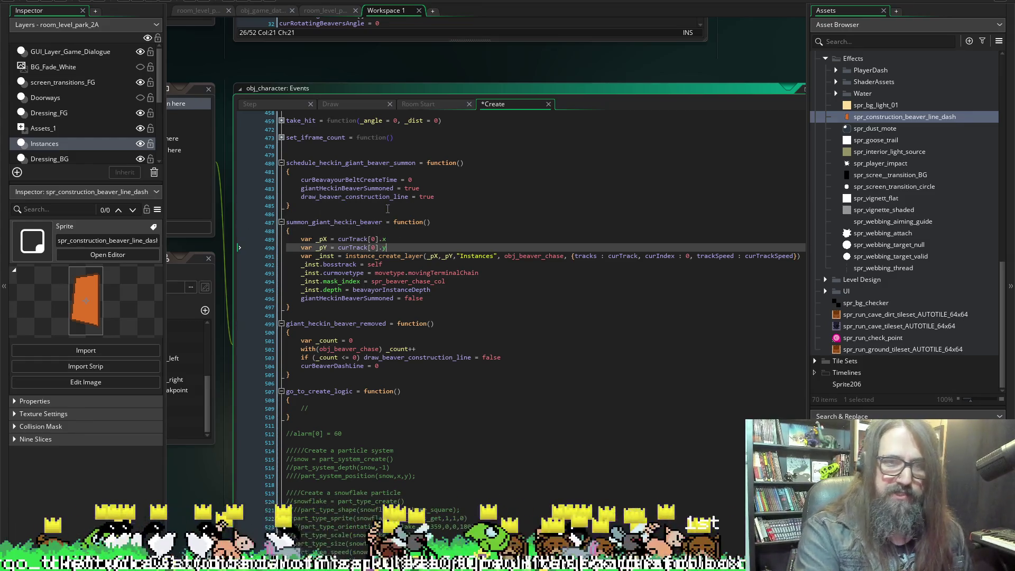
{"action": "key", "text": "Up"}
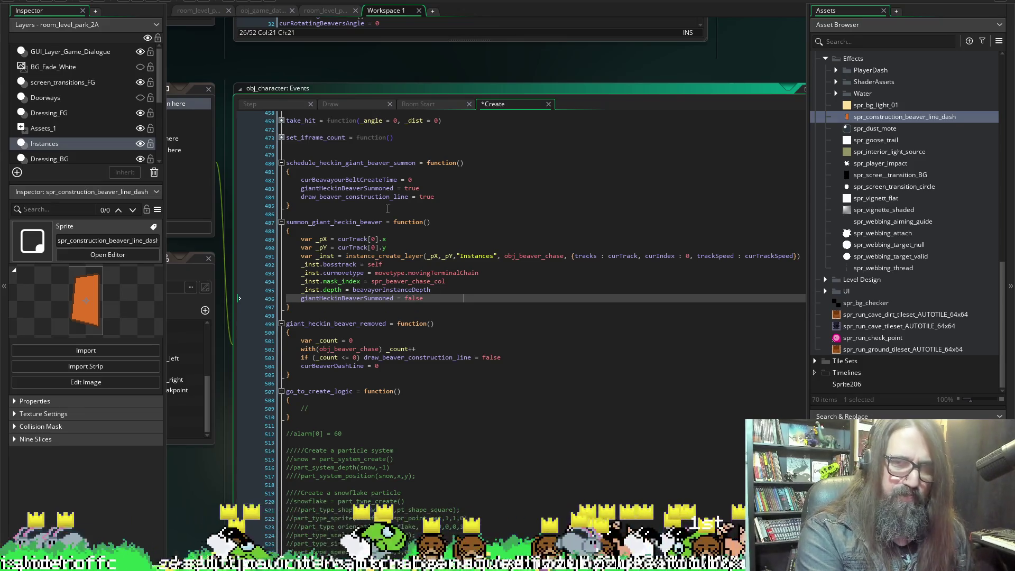
{"action": "key", "text": "BackSpace"}
{"action": "key", "text": "BackSpace"}
{"action": "key", "text": "BackSpace"}
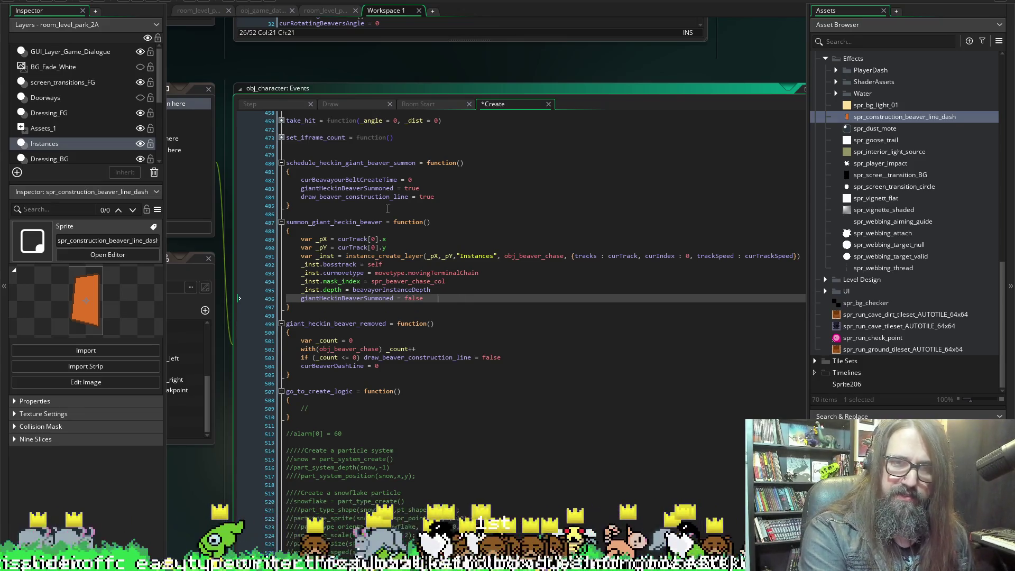
{"action": "key", "text": "Return"}
{"action": "key", "text": "ctrl+v"}
{"action": "key", "text": "ctrl+s"}
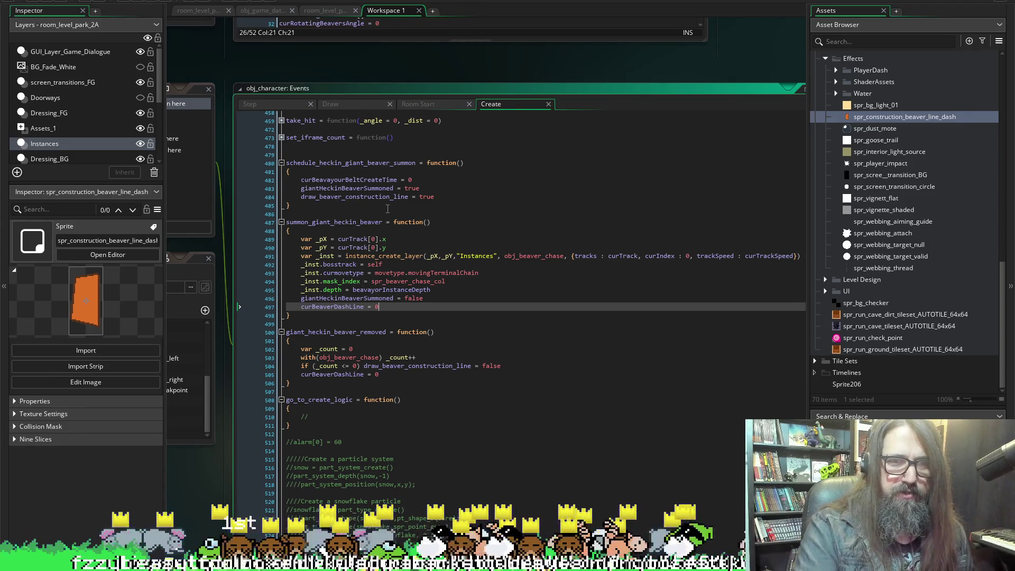
{"action": "left_click", "coordinate": [61, 2]}
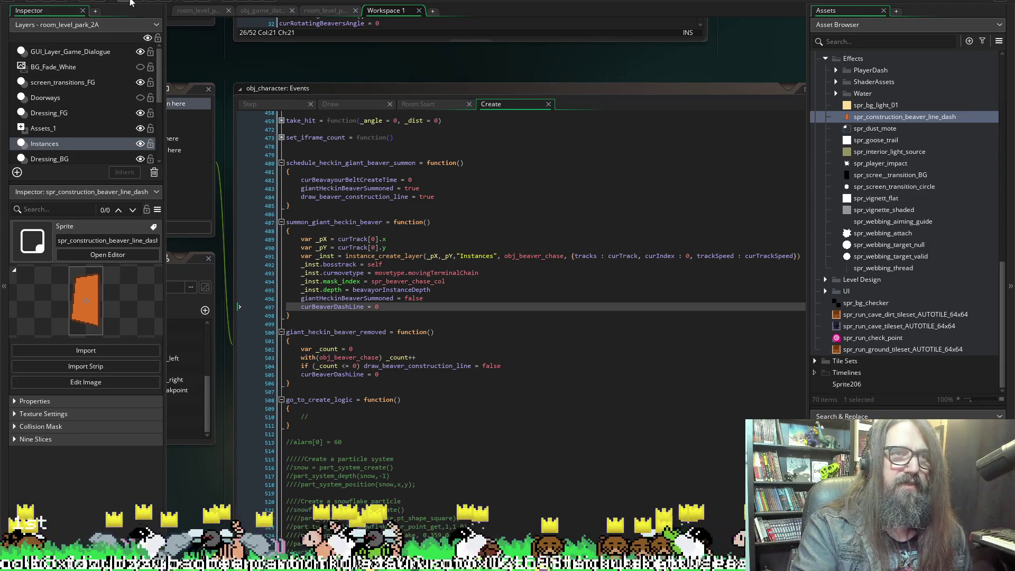
{"action": "left_click", "coordinate": [146, 1]}
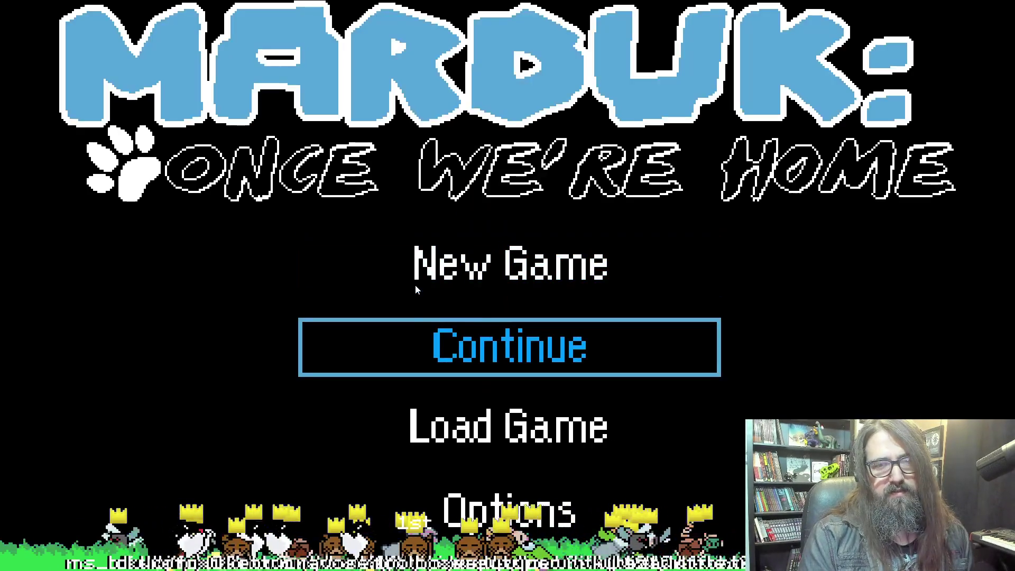
Continue the saved game, play through to the beaver boss, then leave the game.
{"action": "key", "text": "Return"}
{"action": "key", "text": "Right"}
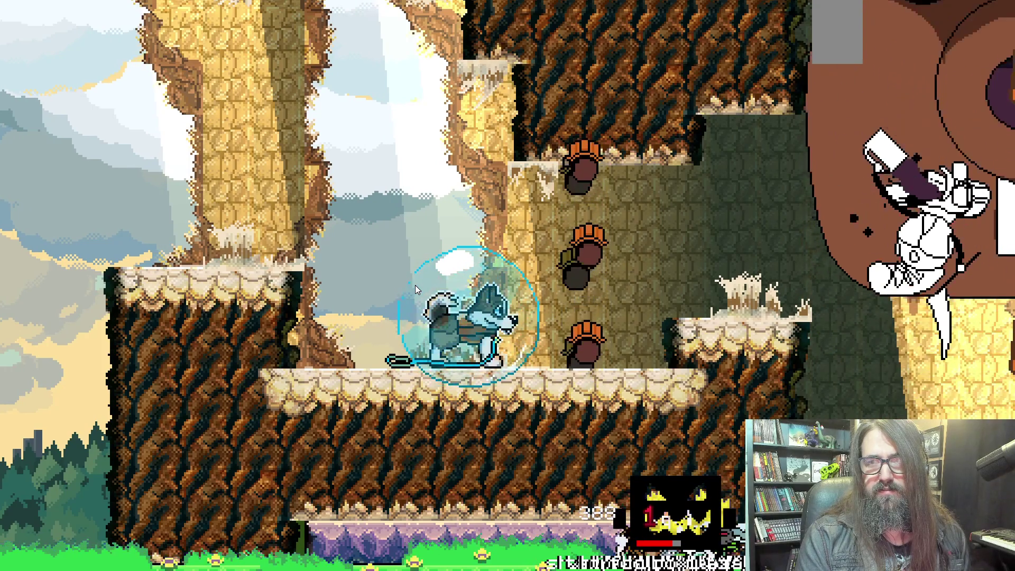
{"action": "key", "text": "Right"}
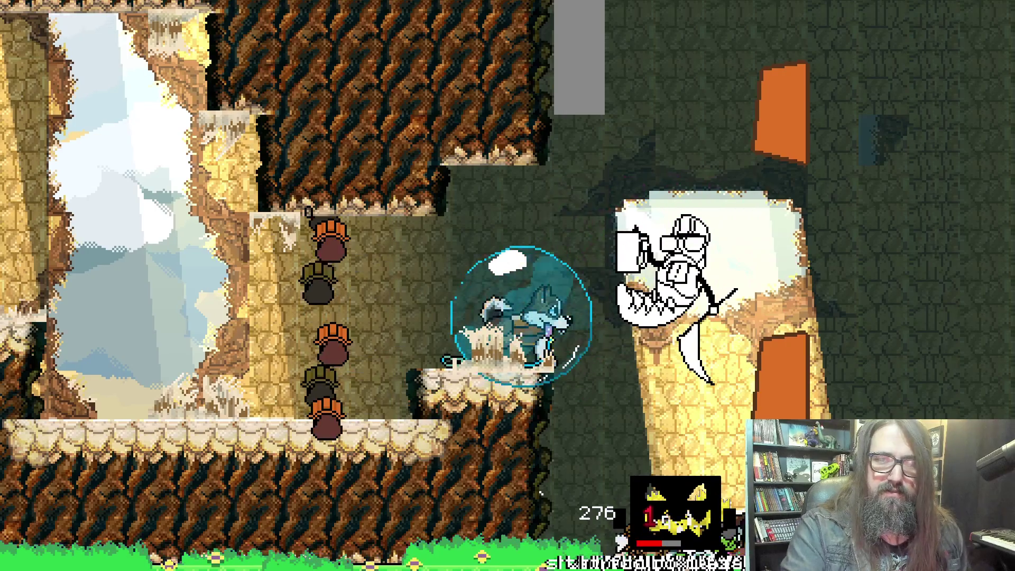
{"action": "key", "text": "alt+Tab"}
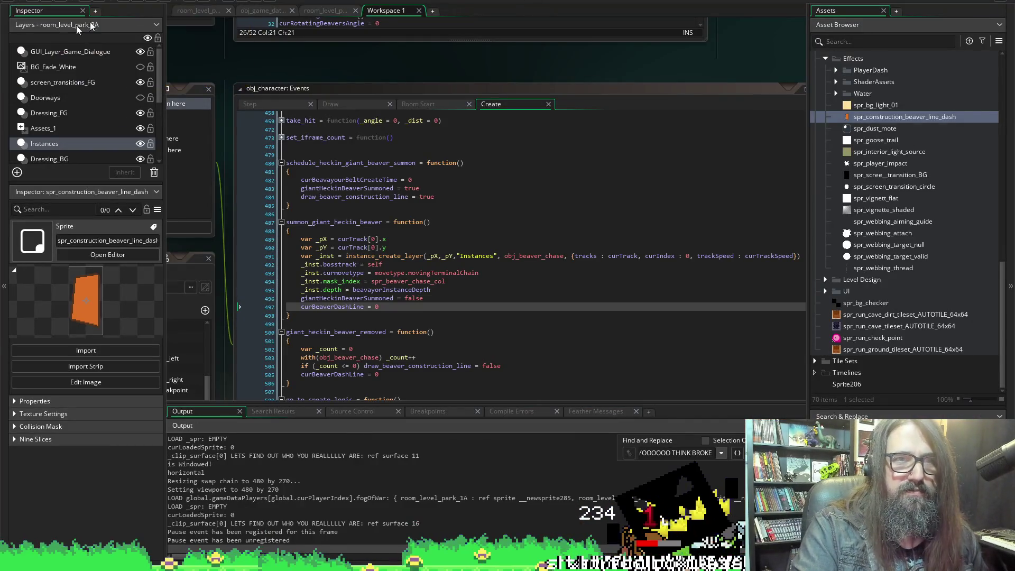
Return to the Draw event and locate the _segments and _div lines.
{"action": "left_click", "coordinate": [143, 1]}
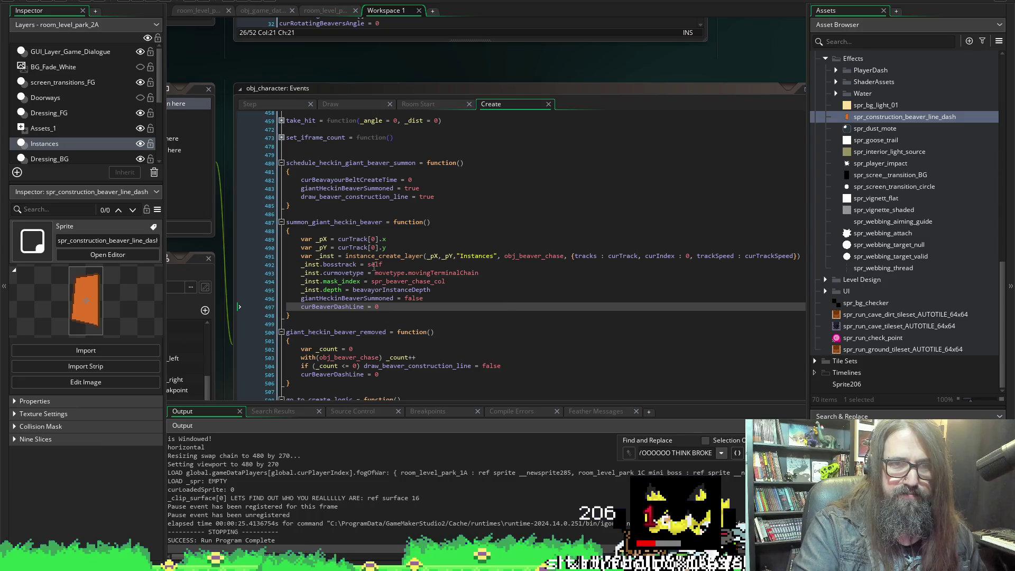
{"action": "left_click", "coordinate": [258, 106]}
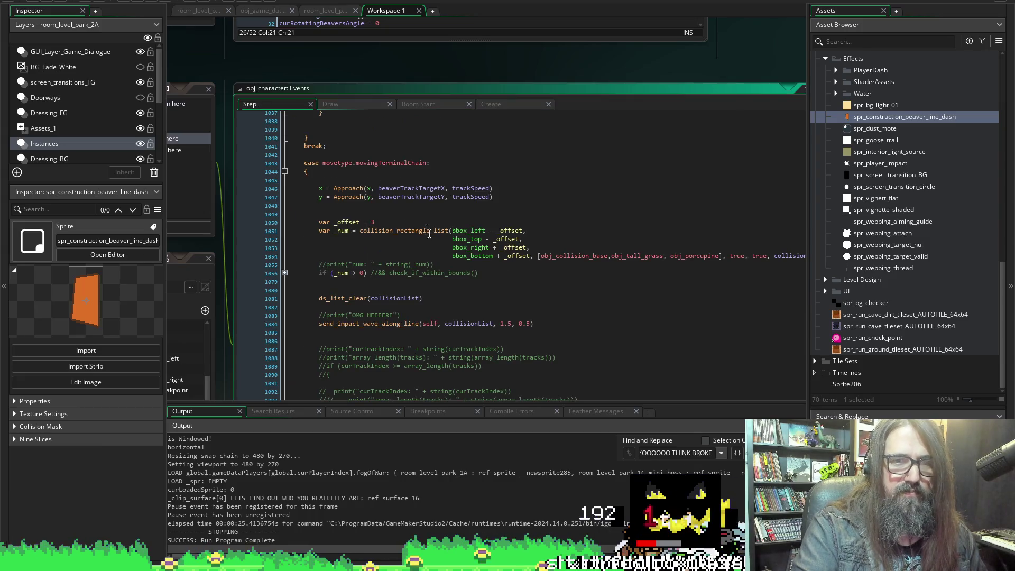
{"action": "left_click", "coordinate": [340, 106]}
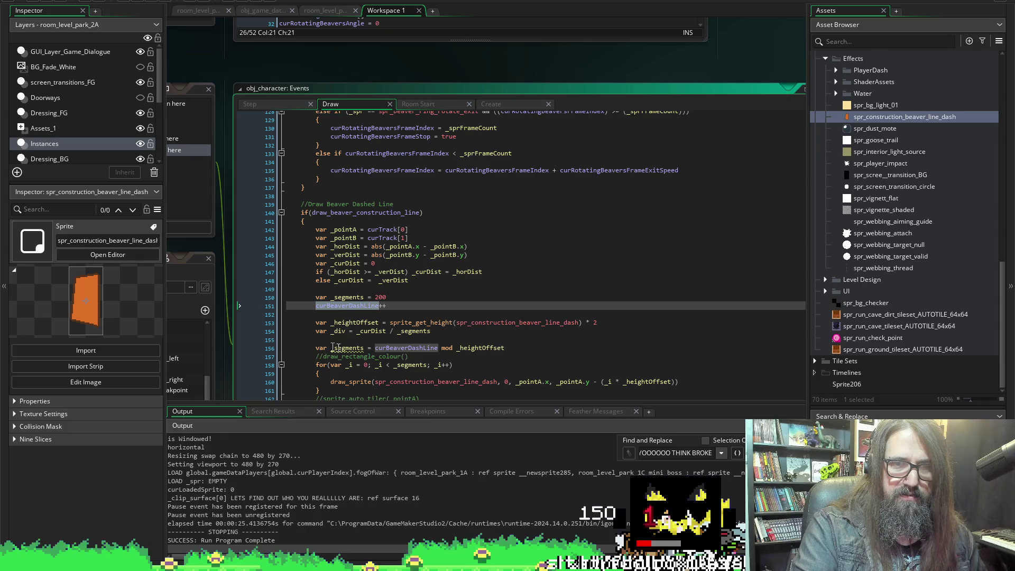
{"action": "double_click", "coordinate": [411, 364]}
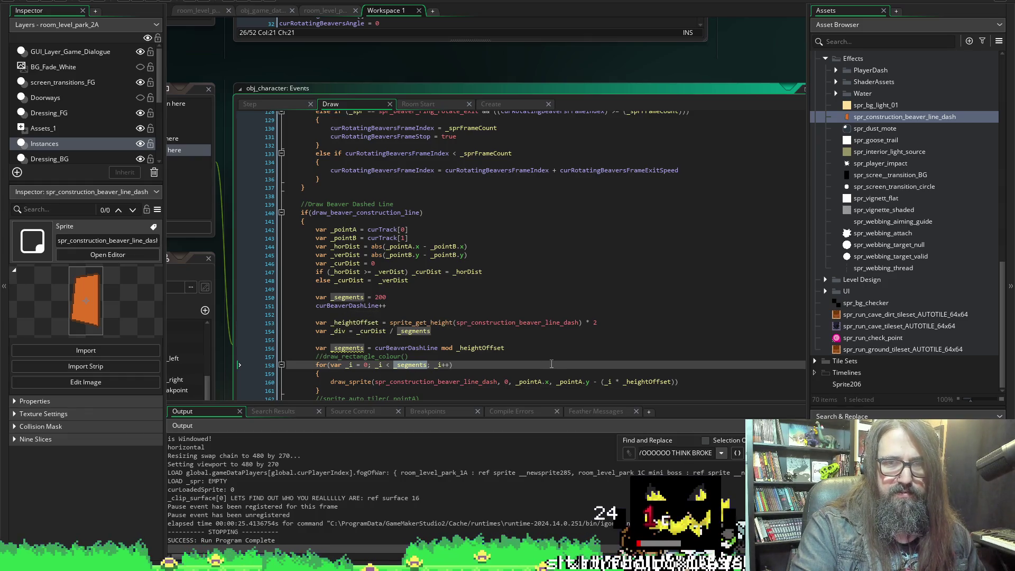
{"action": "left_click", "coordinate": [314, 298]}
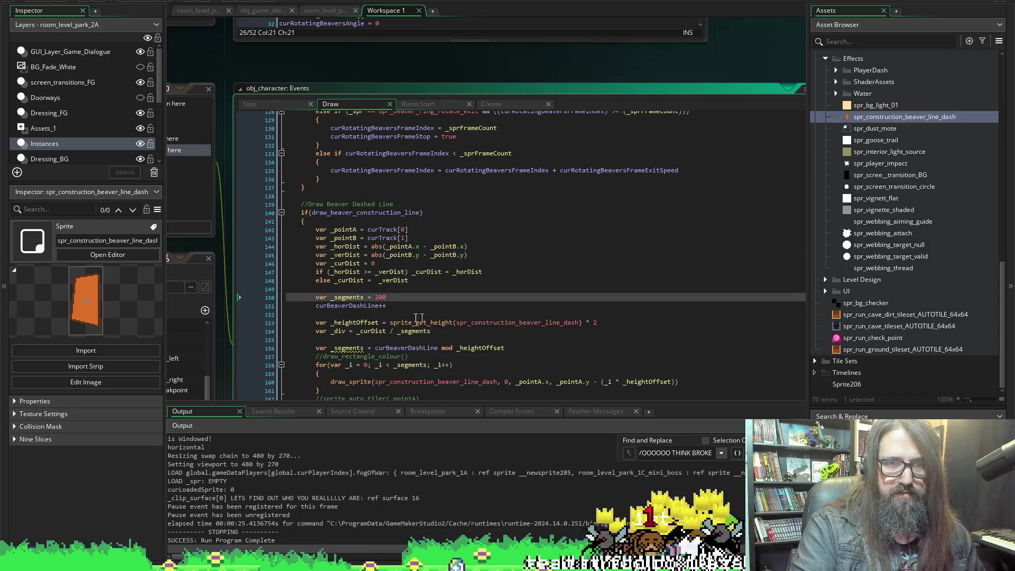
{"action": "scroll", "coordinate": [521, 294], "scroll_direction": "down", "scroll_amount": 2}
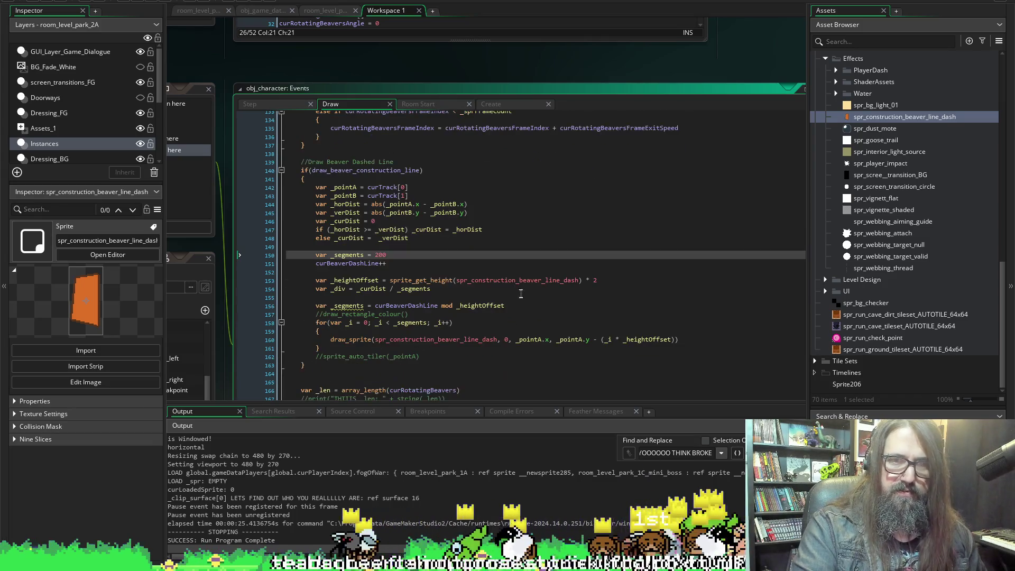
{"action": "left_click", "coordinate": [314, 290]}
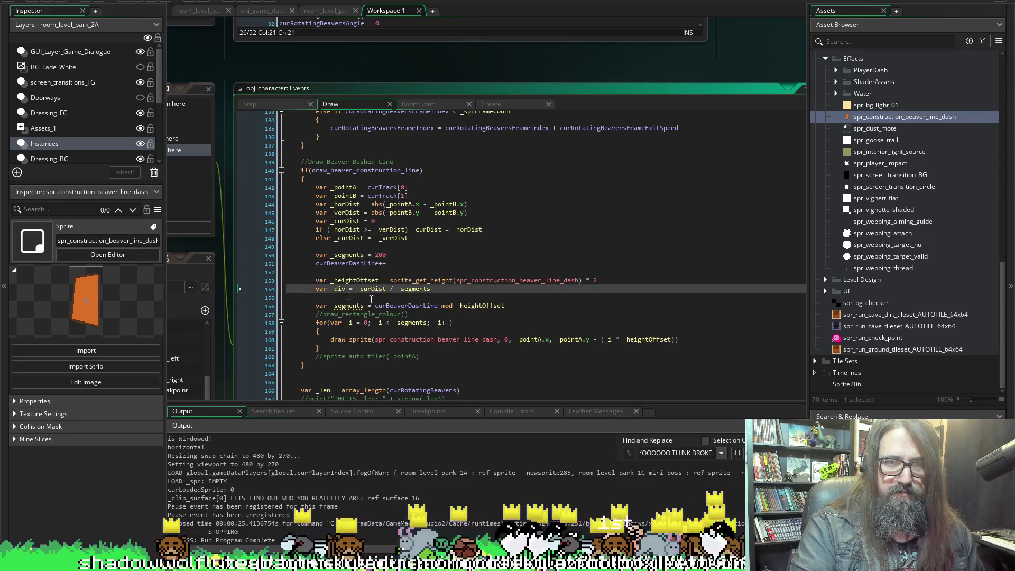
Move var _div = _curDist / _segments below the _segments mod line, fix indentation, and rerun.
{"action": "key", "text": "shift+End"}
{"action": "key", "text": "Delete"}
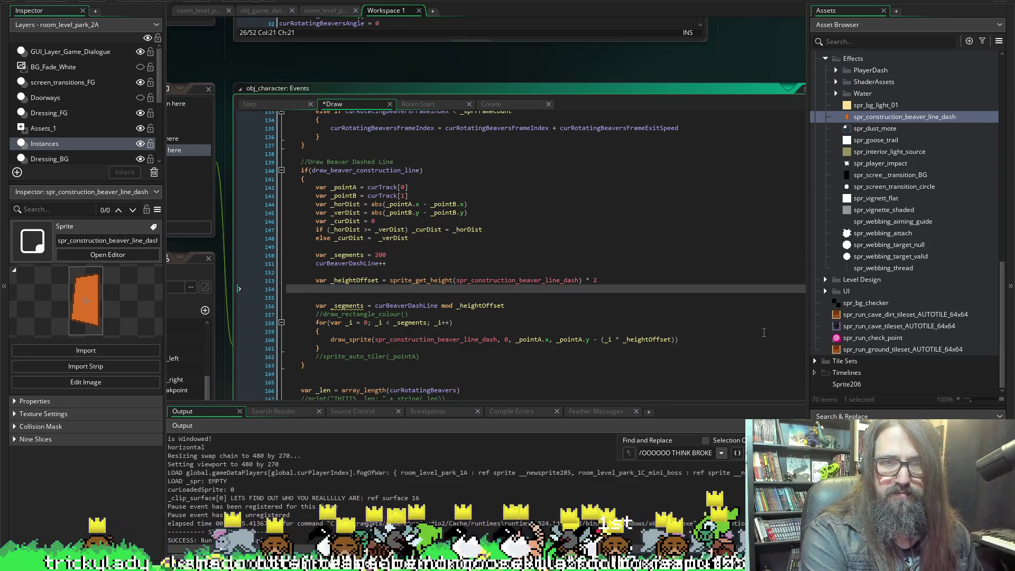
{"action": "key", "text": "Delete"}
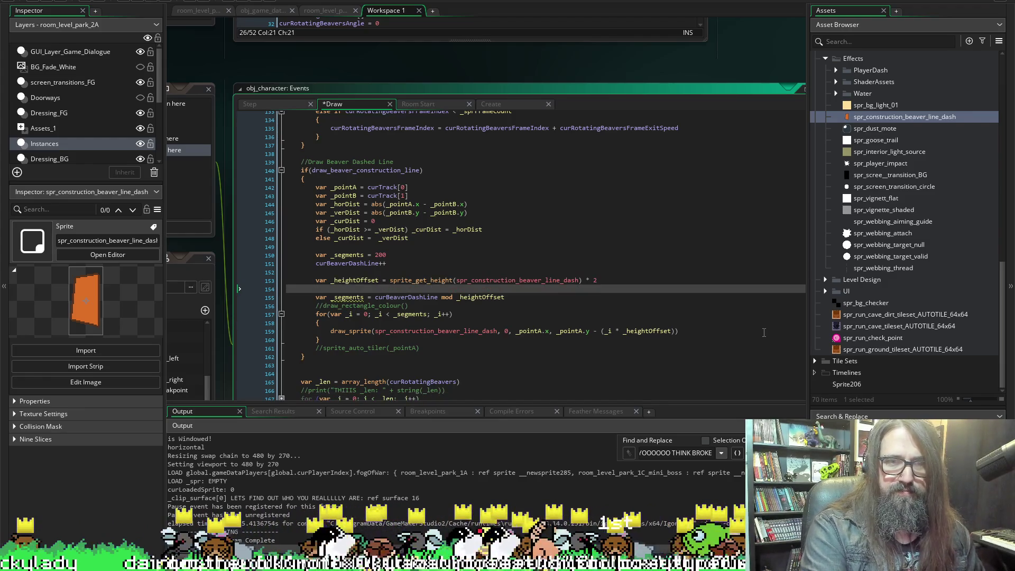
{"action": "key", "text": "Down"}
{"action": "key", "text": "End"}
{"action": "key", "text": "Return"}
{"action": "type", "text": "var _div = _curDist / _segments"}
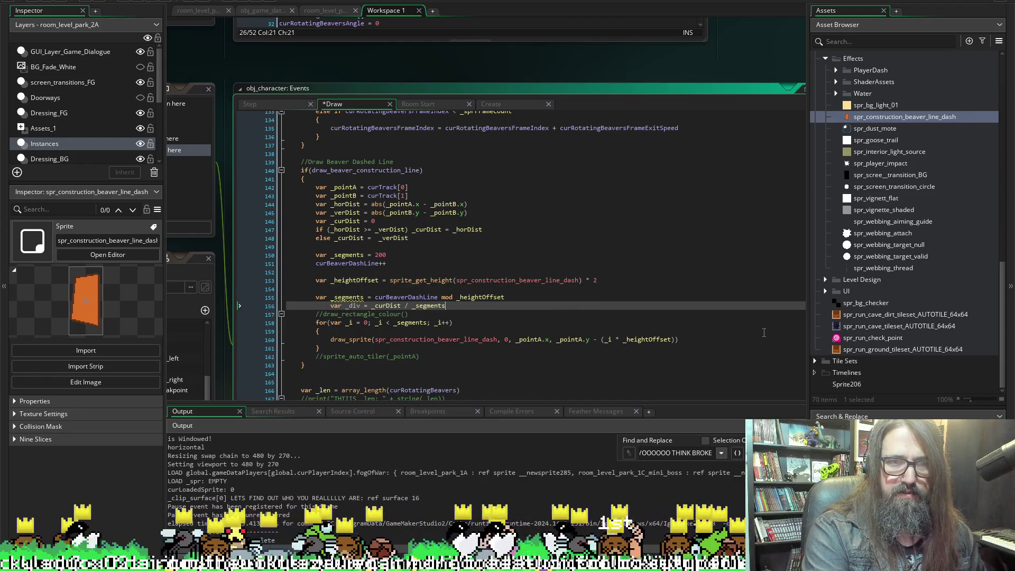
{"action": "key", "text": "shift+Tab"}
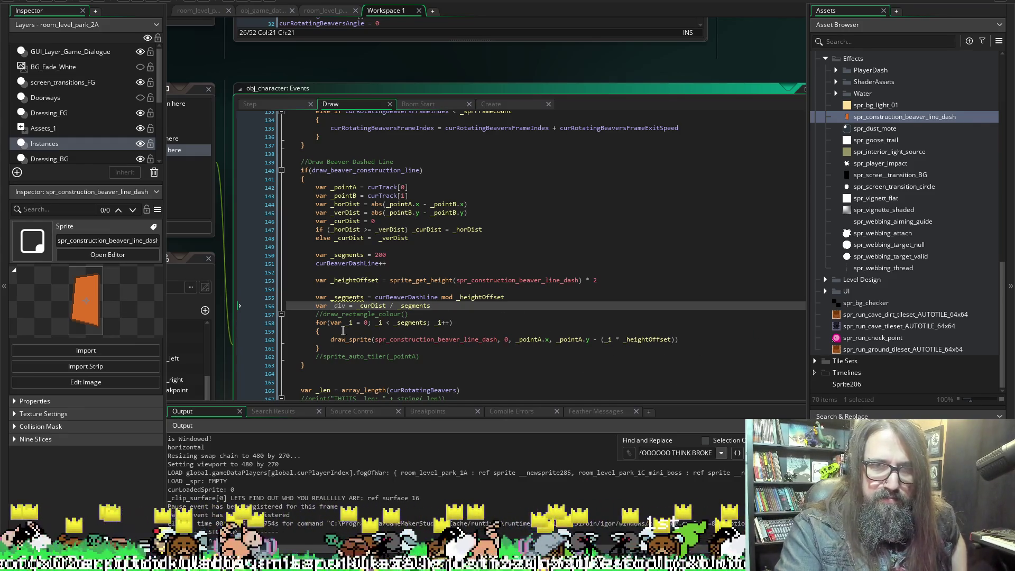
{"action": "double_click", "coordinate": [338, 305]}
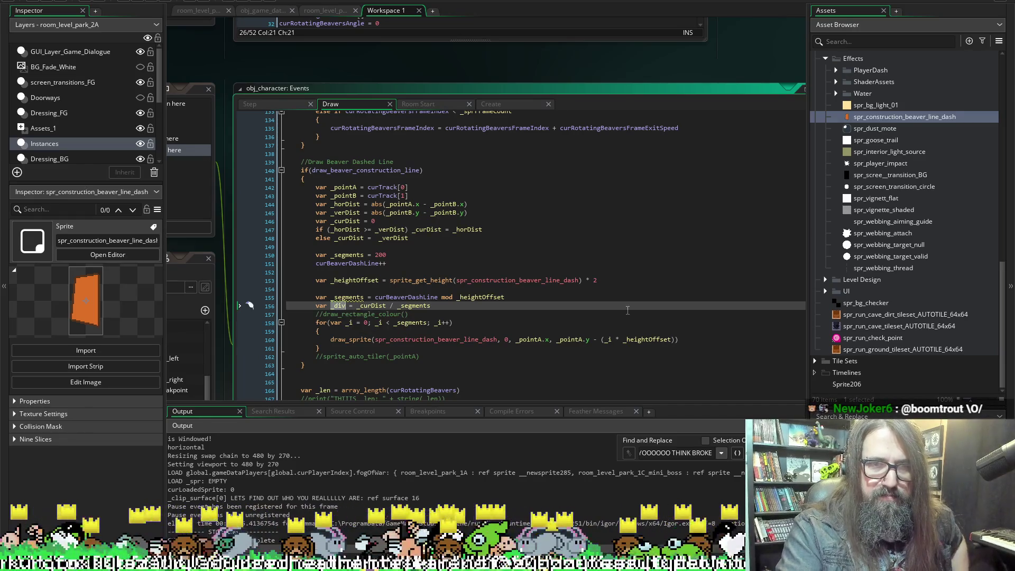
{"action": "scroll", "coordinate": [606, 287], "scroll_direction": "down", "scroll_amount": 2}
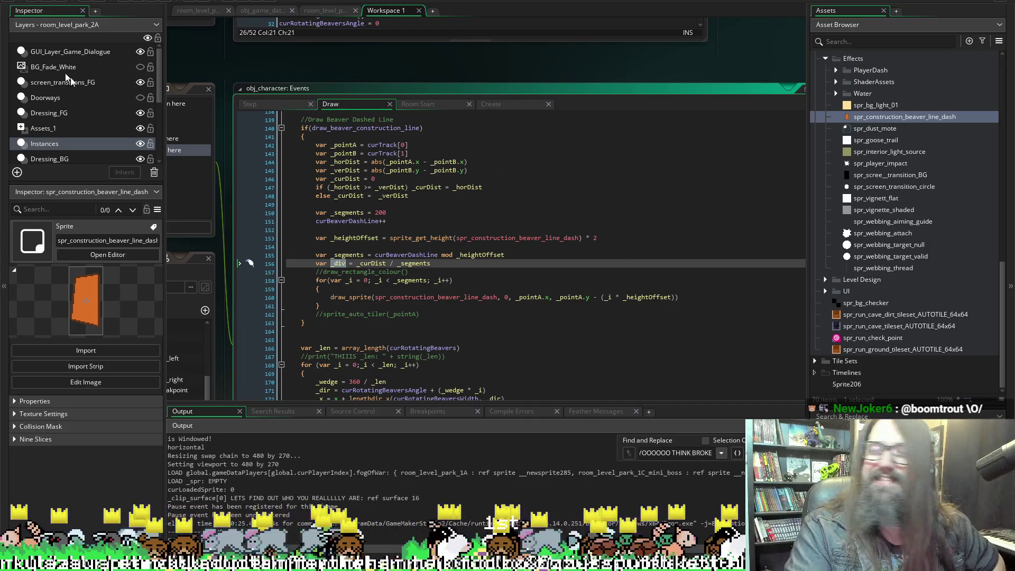
{"action": "left_click", "coordinate": [140, 4]}
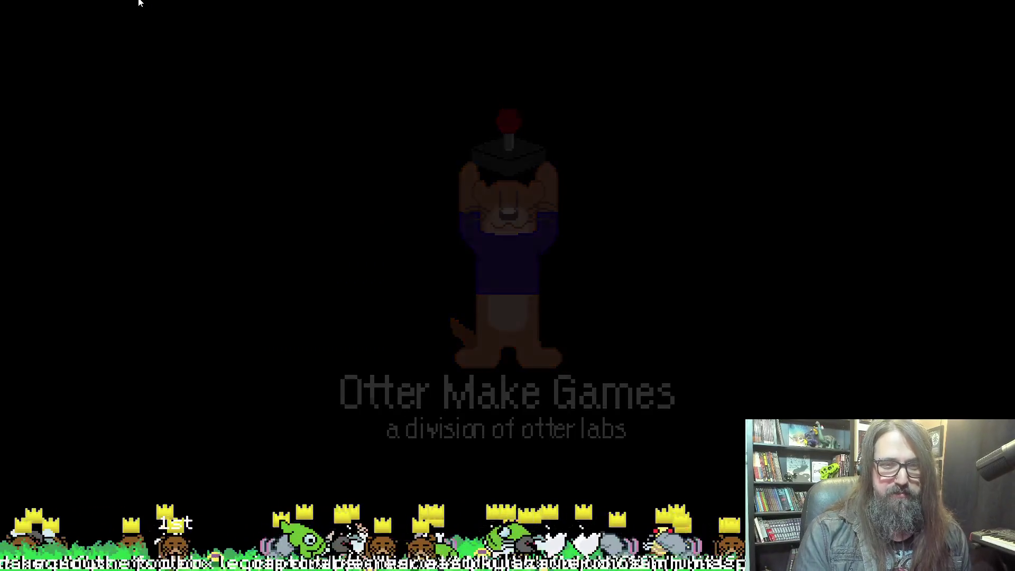
Load the saved game via Continue, reach the beaver boss, then switch back to the editor.
{"action": "key", "text": "Down"}
{"action": "key", "text": "Return"}
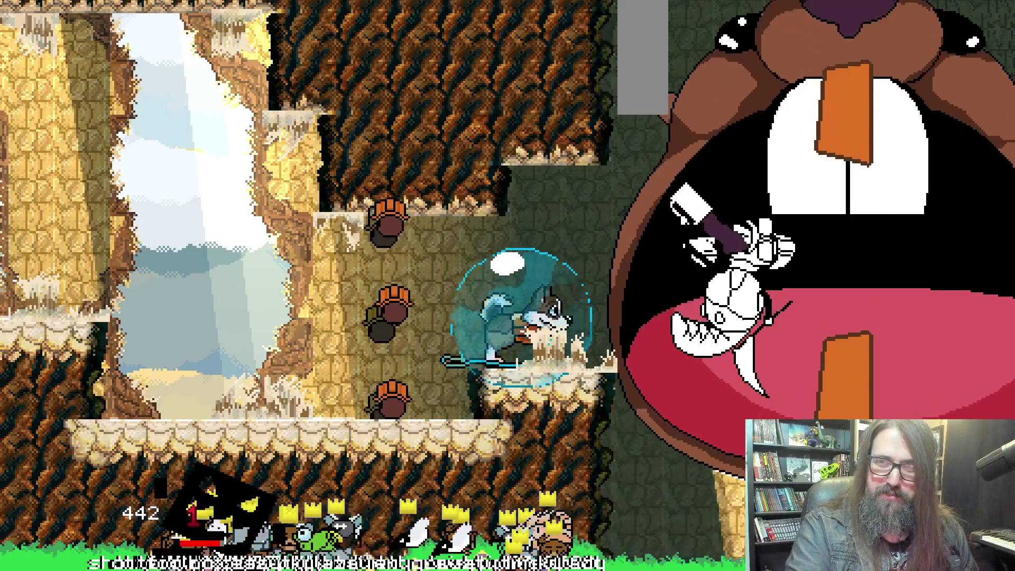
{"action": "key", "text": "alt+Tab"}
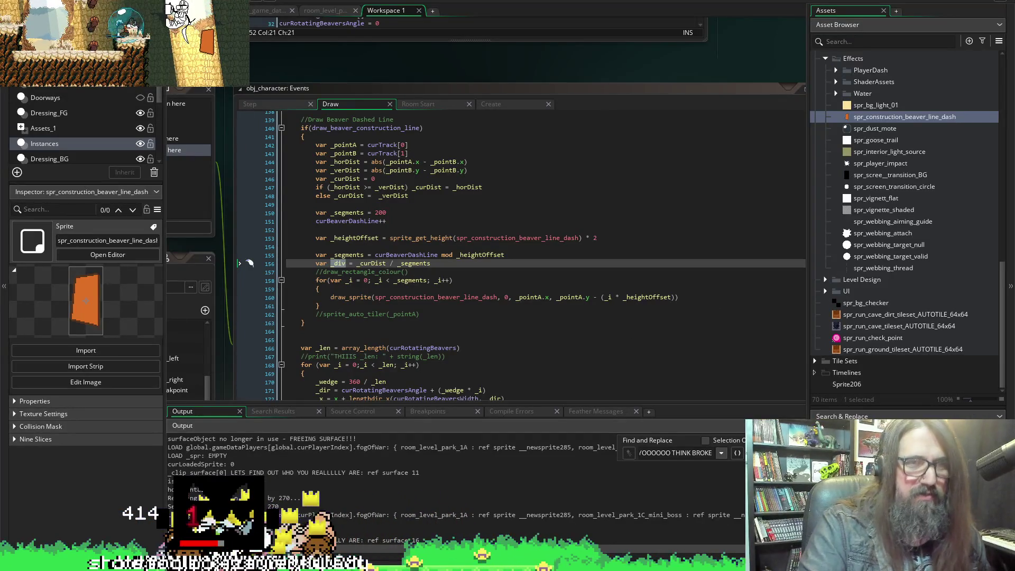
Comment out the 'var _segments = 200' line so _segments comes from curBeaverDashLine mod _heightOffset.
{"action": "left_click", "coordinate": [274, 5]}
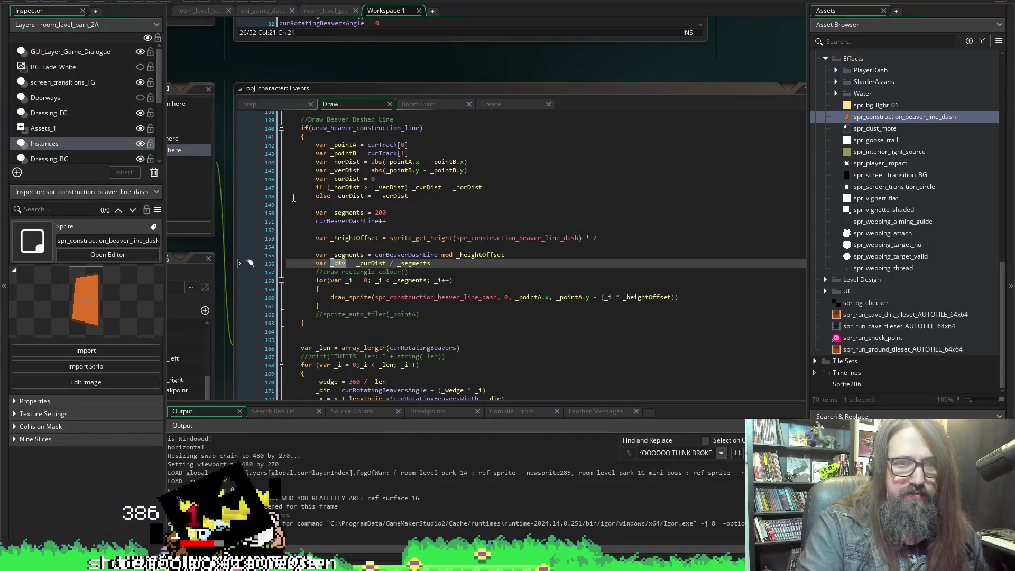
{"action": "double_click", "coordinate": [334, 222]}
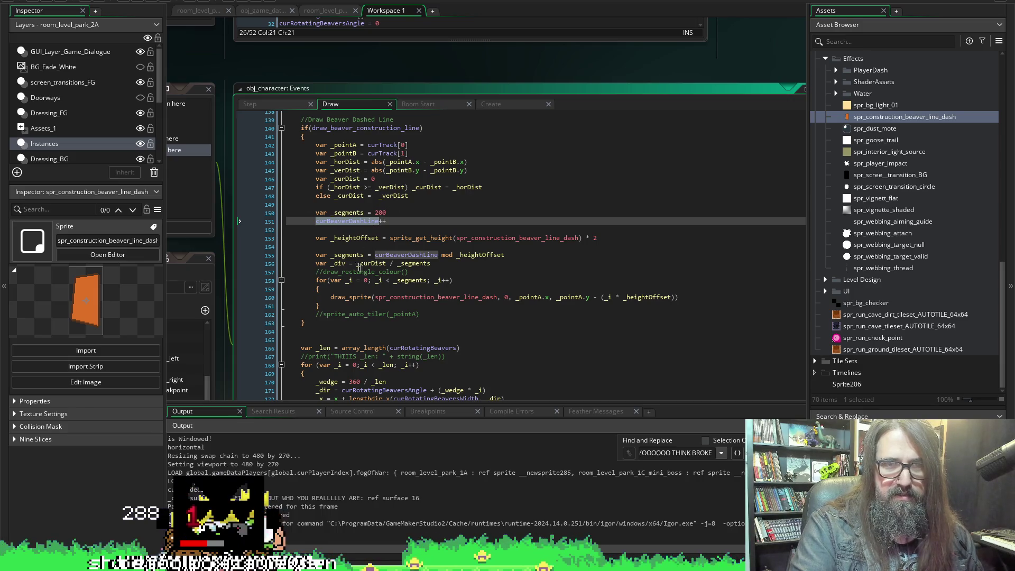
{"action": "left_click", "coordinate": [313, 213]}
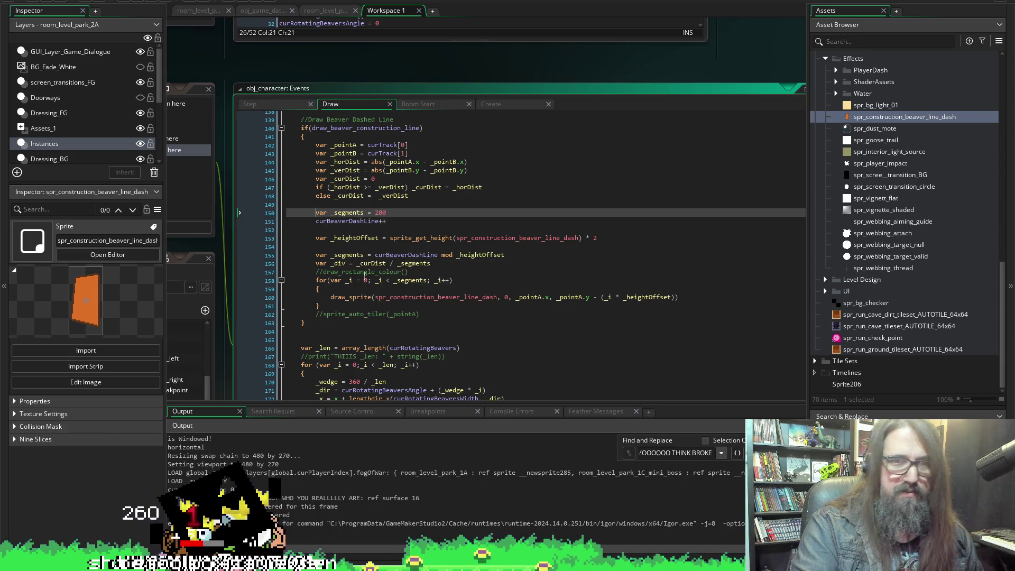
{"action": "key", "text": "ctrl+k"}
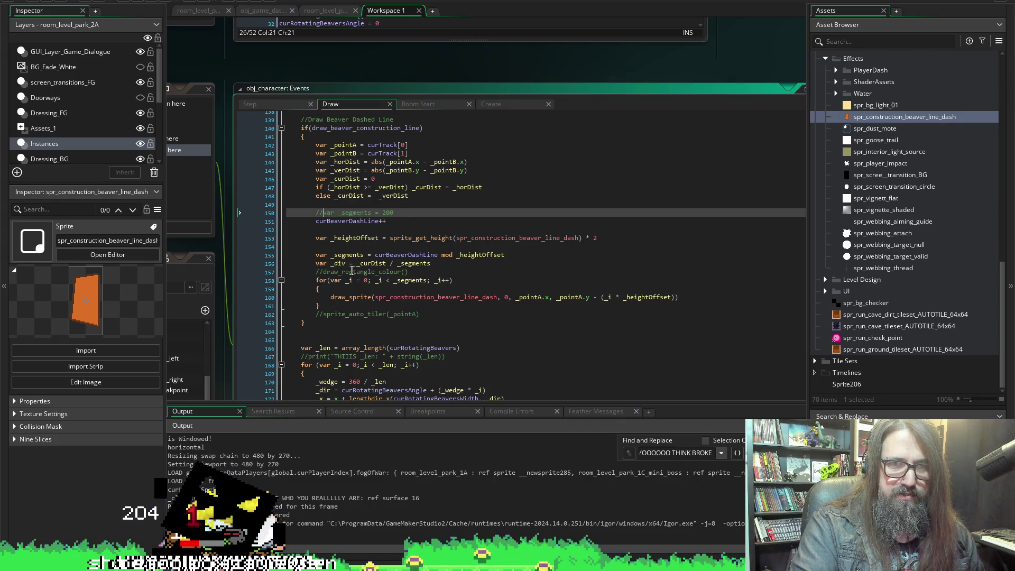
{"action": "left_click", "coordinate": [454, 281]}
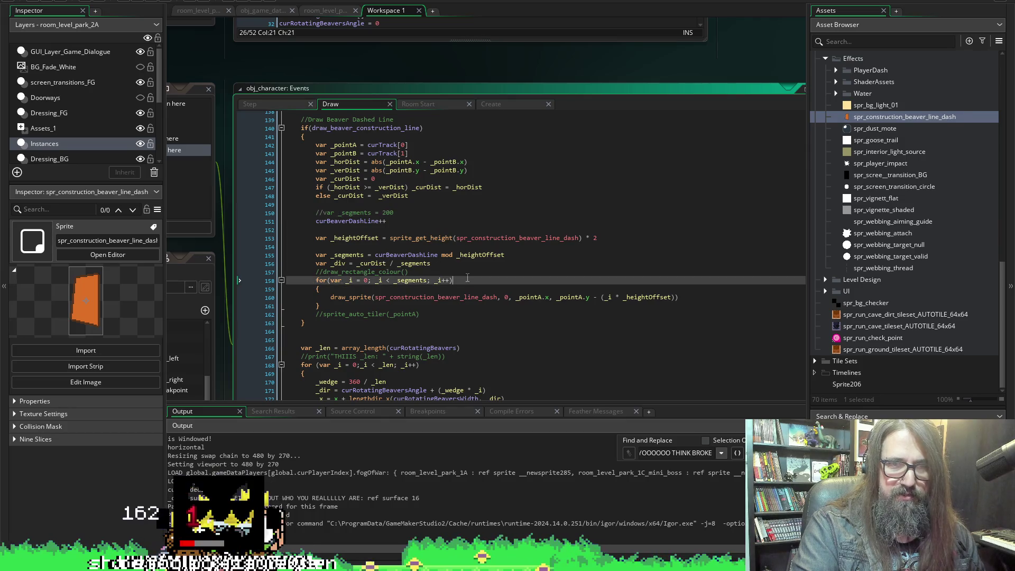
Below the _div line, add a print of curBeaverDashLine labelled with the variable name.
{"action": "left_click", "coordinate": [468, 266]}
{"action": "key", "text": "Return"}
{"action": "key", "text": "Return"}
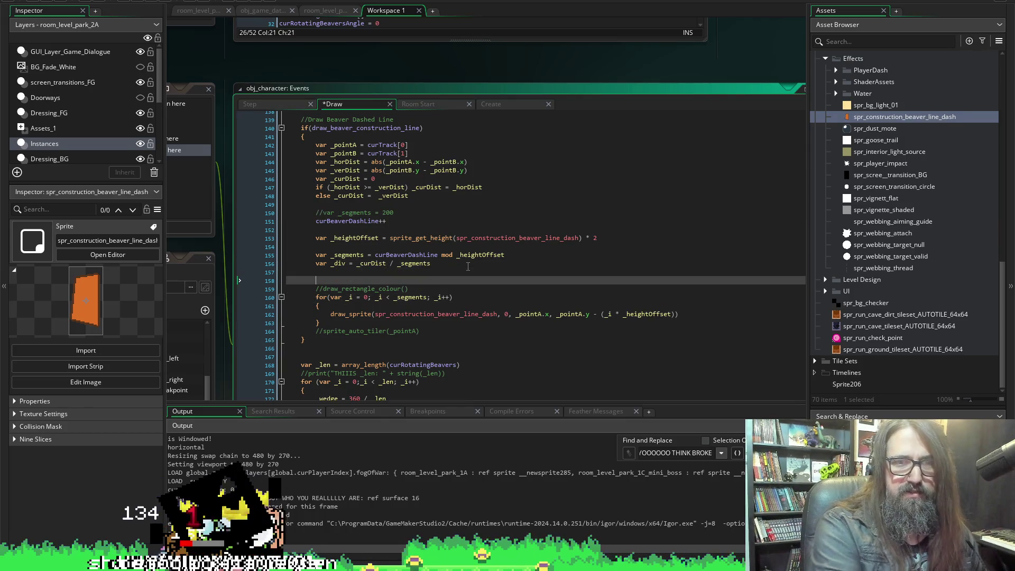
{"action": "type", "text": "print("}
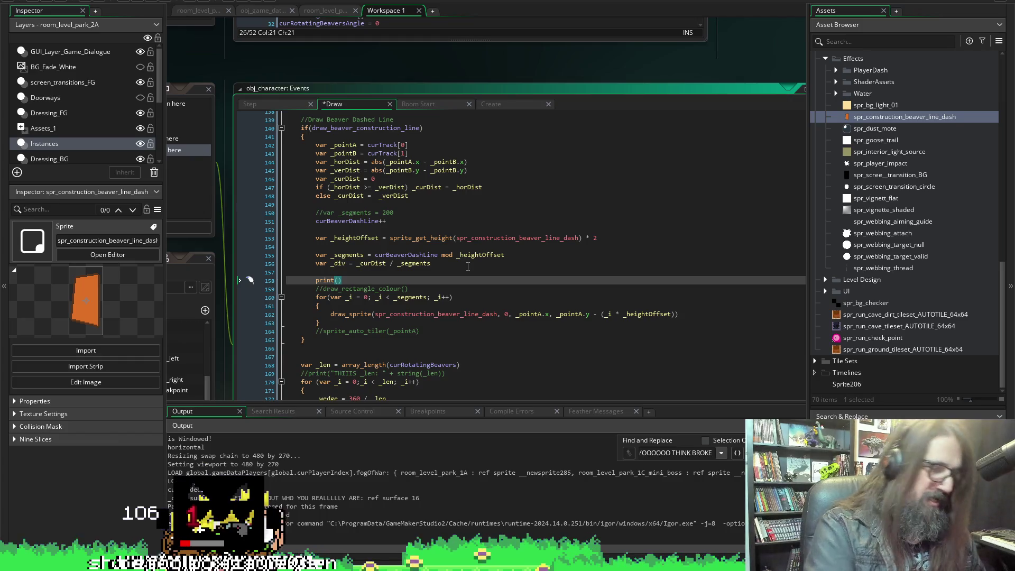
{"action": "double_click", "coordinate": [333, 221]}
{"action": "key", "text": "ctrl+c"}
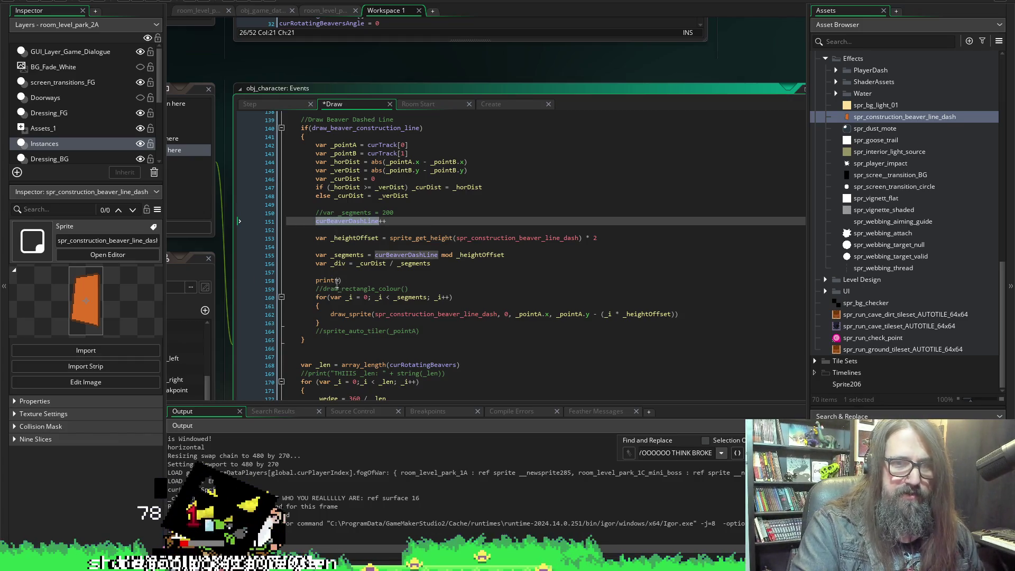
{"action": "left_click", "coordinate": [339, 280]}
{"action": "type", "text": "\"\""}
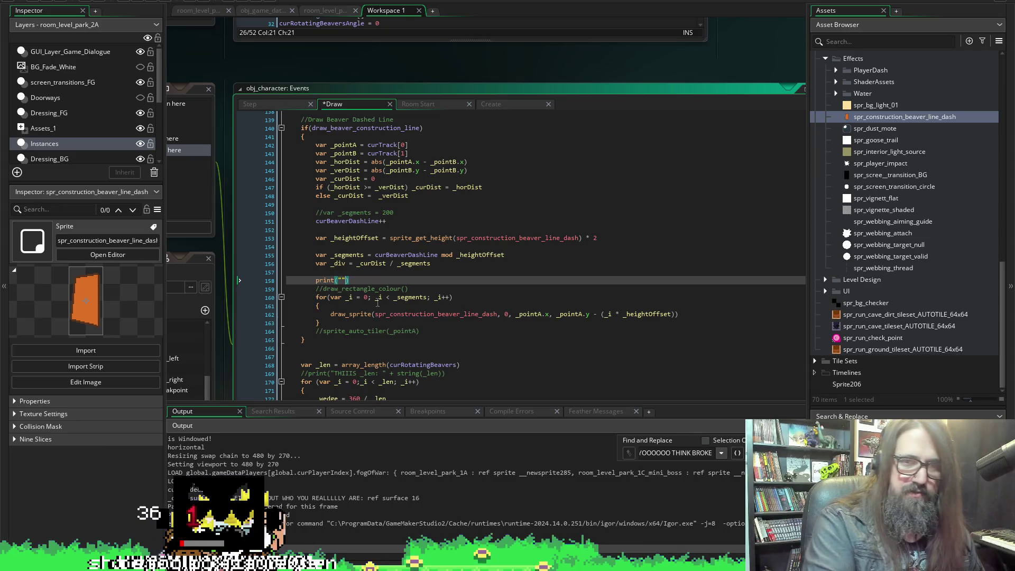
{"action": "key", "text": "ctrl+v"}
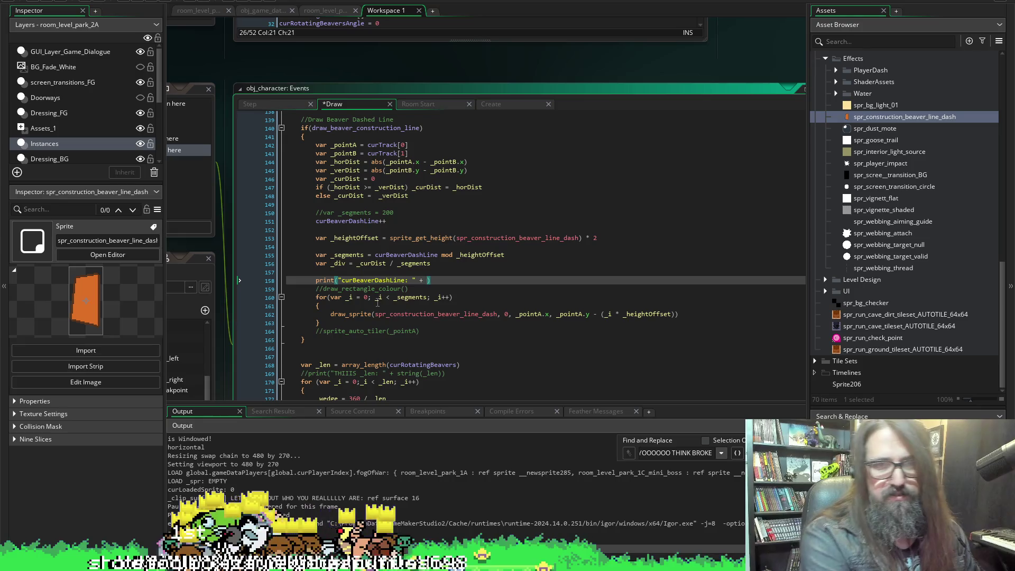
{"action": "type", "text": "string("}
{"action": "key", "text": "ctrl+v"}
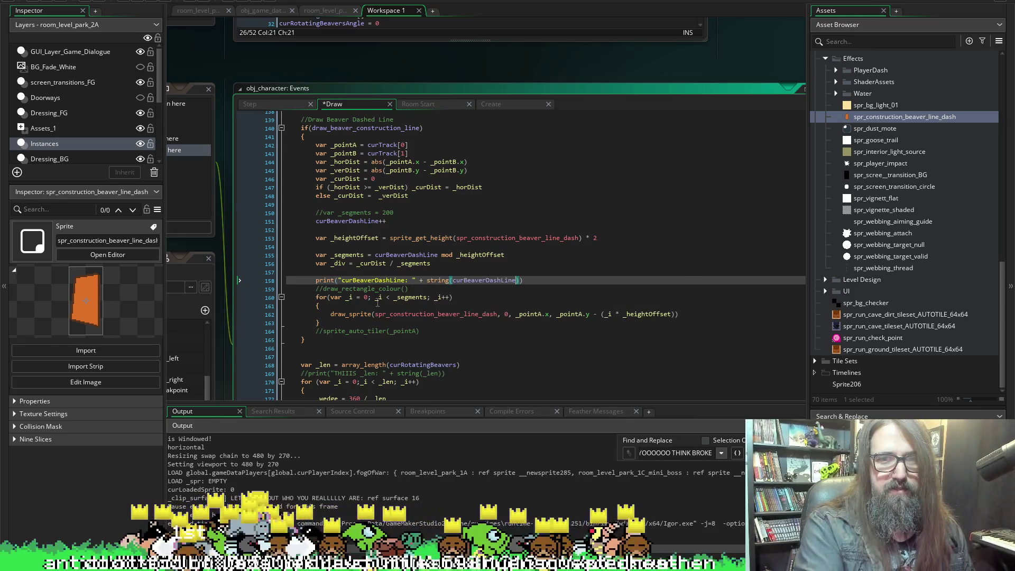
{"action": "key", "text": "Return"}
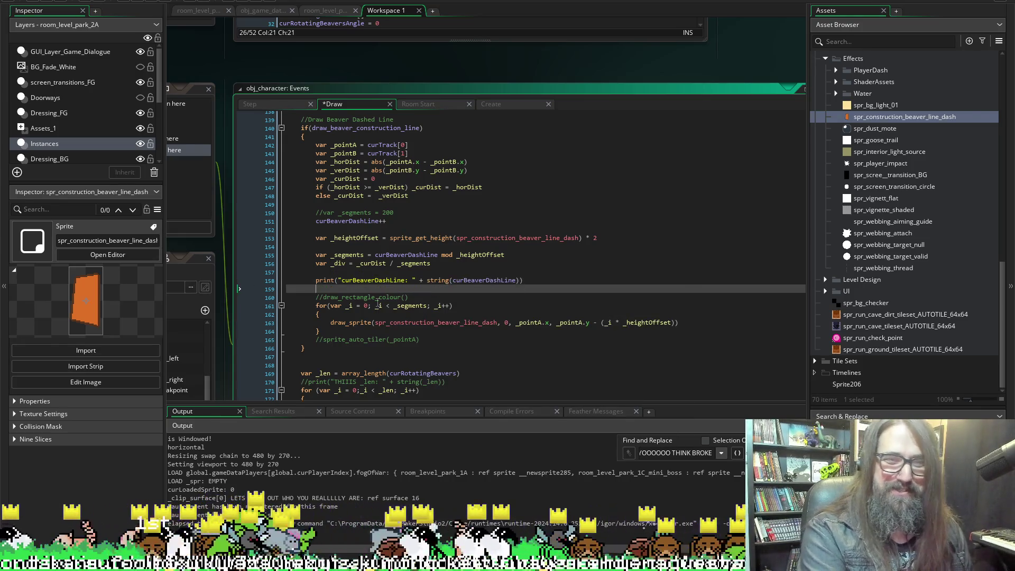
Duplicate the print statement onto the next line.
{"action": "key", "text": "Up"}
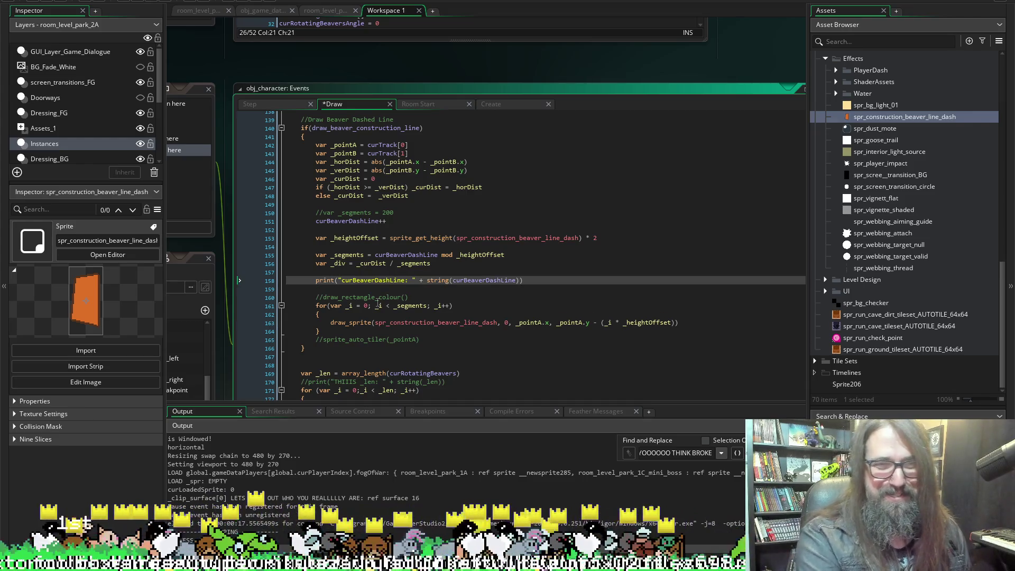
{"action": "key", "text": "shift+End"}
{"action": "key", "text": "ctrl+c"}
{"action": "key", "text": "Down"}
{"action": "key", "text": "ctrl+v"}
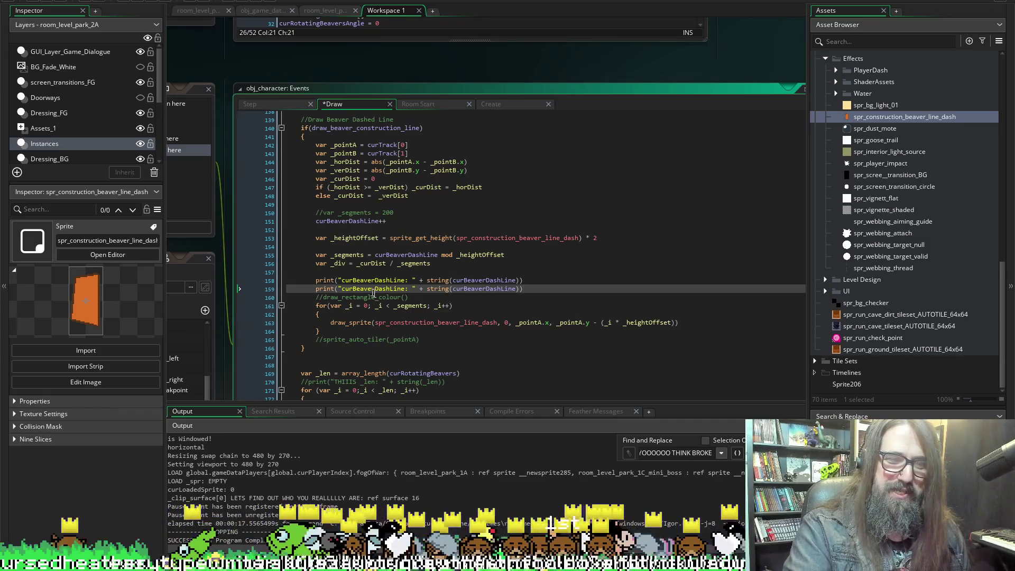
Change the string() argument in both print lines to _segments.
{"action": "left_click", "coordinate": [354, 237]}
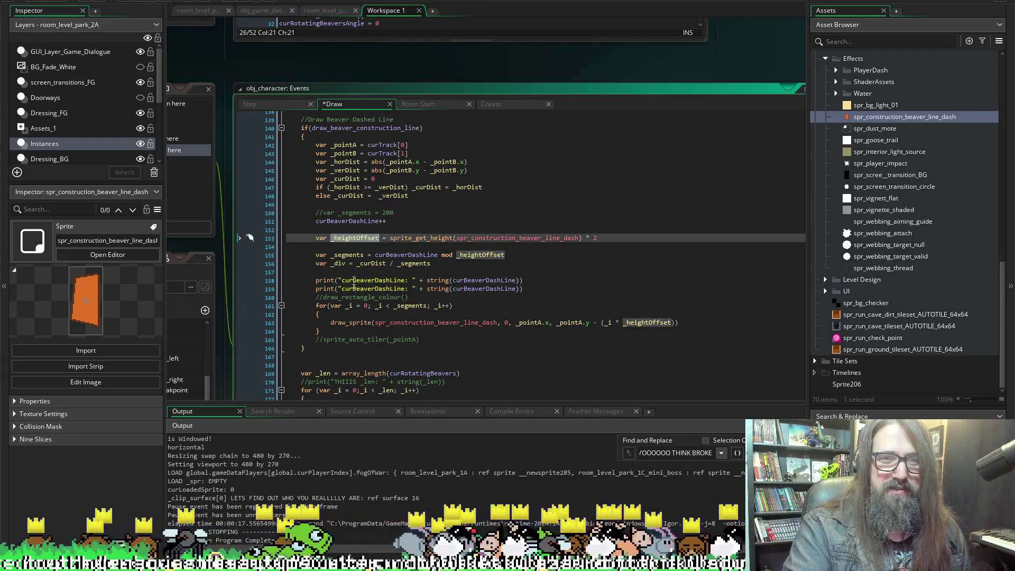
{"action": "left_click", "coordinate": [347, 256]}
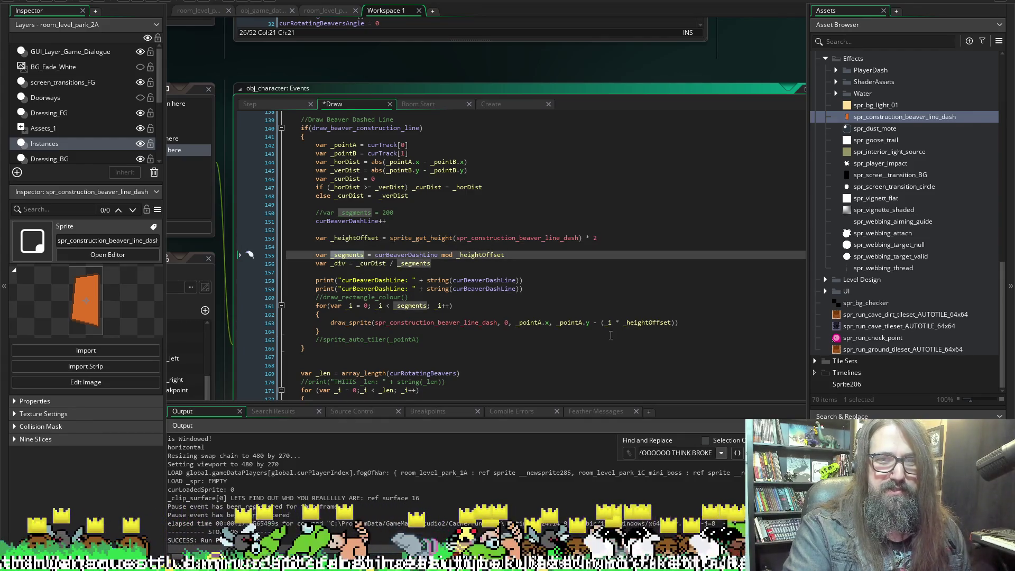
{"action": "left_click", "coordinate": [480, 289]}
{"action": "double_click", "coordinate": [483, 289]}
{"action": "type", "text": "_segments"}
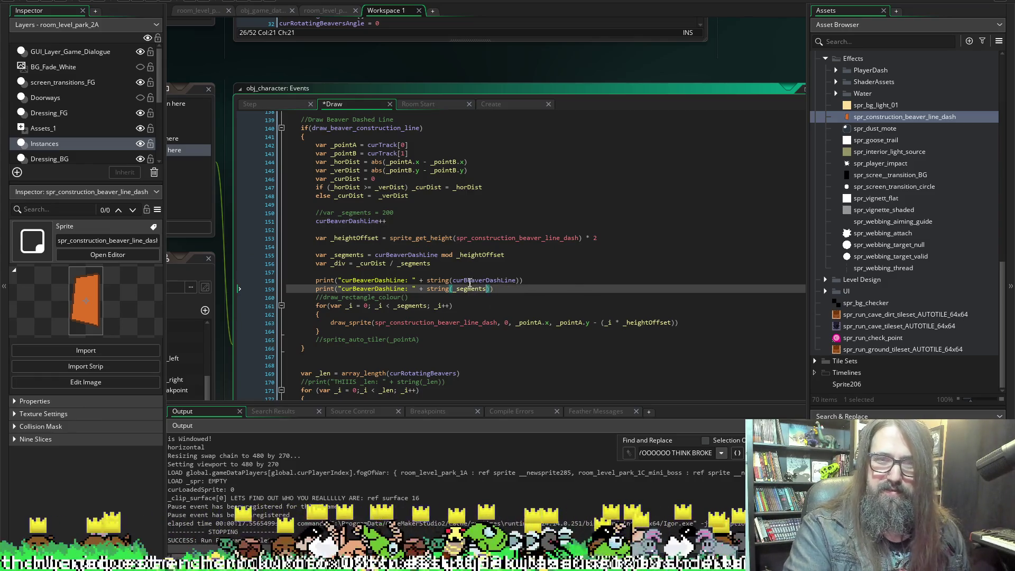
{"action": "double_click", "coordinate": [482, 281]}
{"action": "type", "text": "_segments"}
Save the code changes and run the game.
{"action": "key", "text": "ctrl+s"}
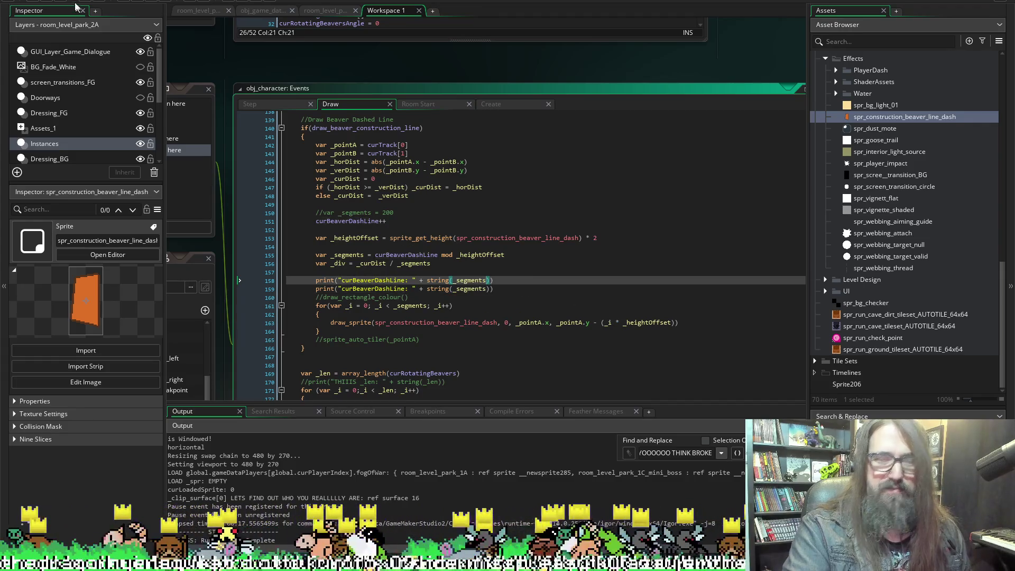
{"action": "left_click", "coordinate": [61, 2]}
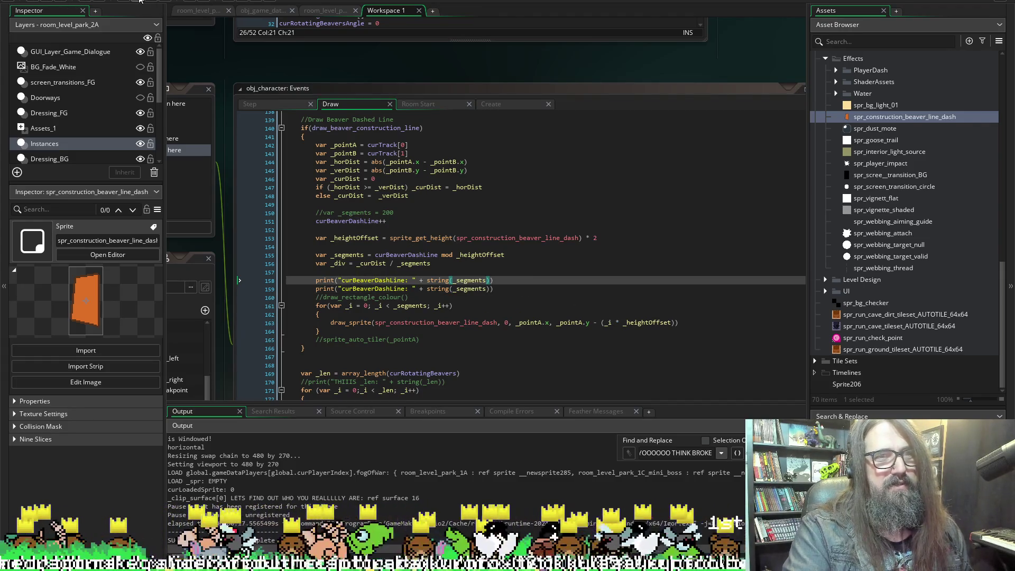
{"action": "left_click", "coordinate": [140, 1]}
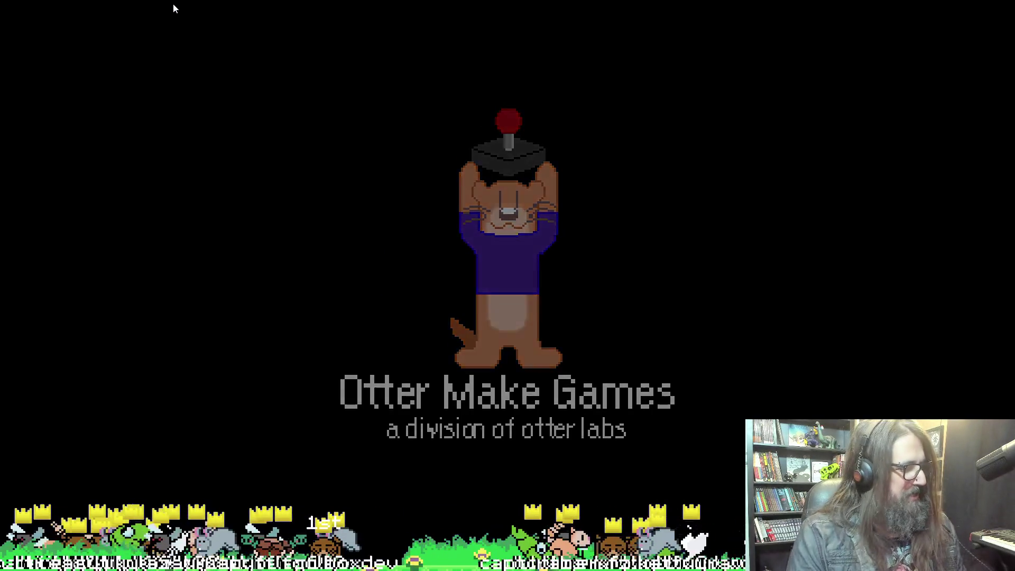
Continue the saved game from the title menu, then switch back to the IDE's output log.
{"action": "key", "text": "Down"}
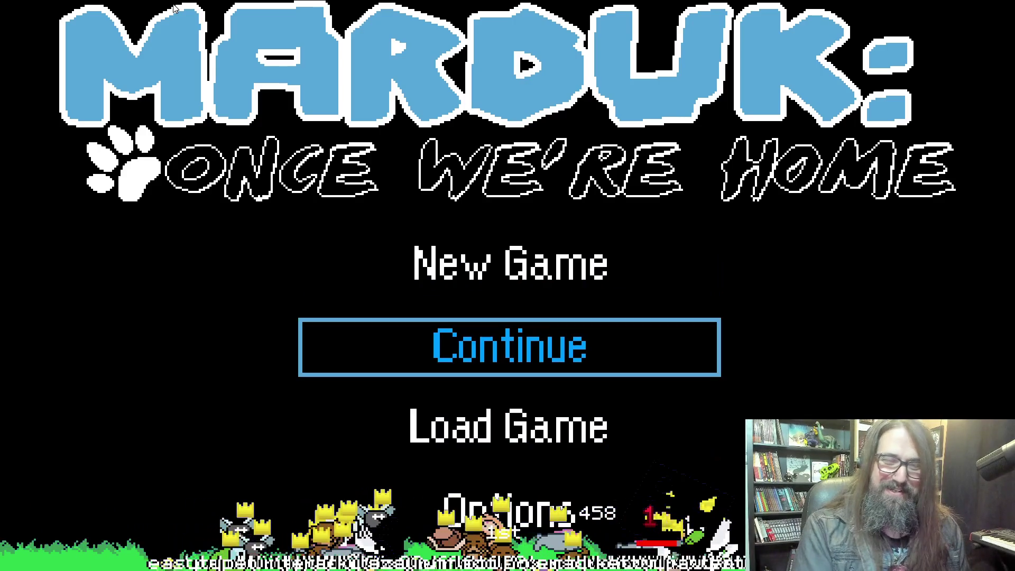
{"action": "key", "text": "Down"}
{"action": "key", "text": "Up"}
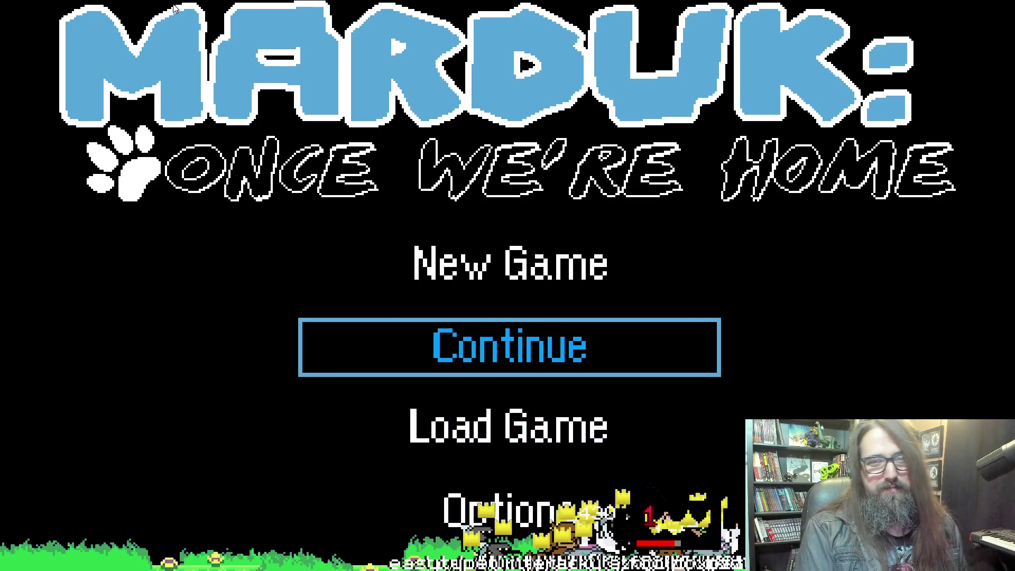
{"action": "key", "text": "Return"}
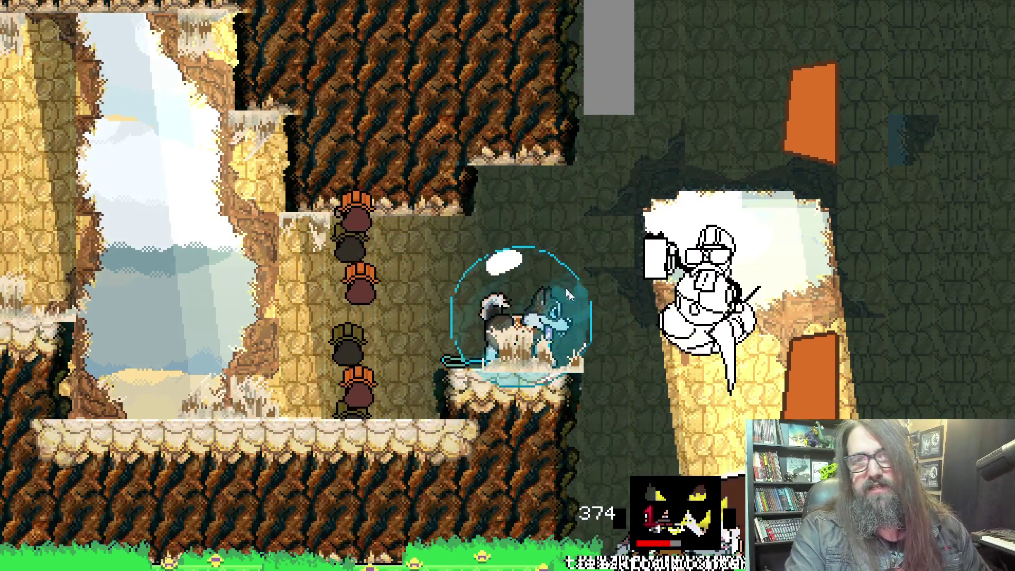
{"action": "key", "text": "alt+Tab"}
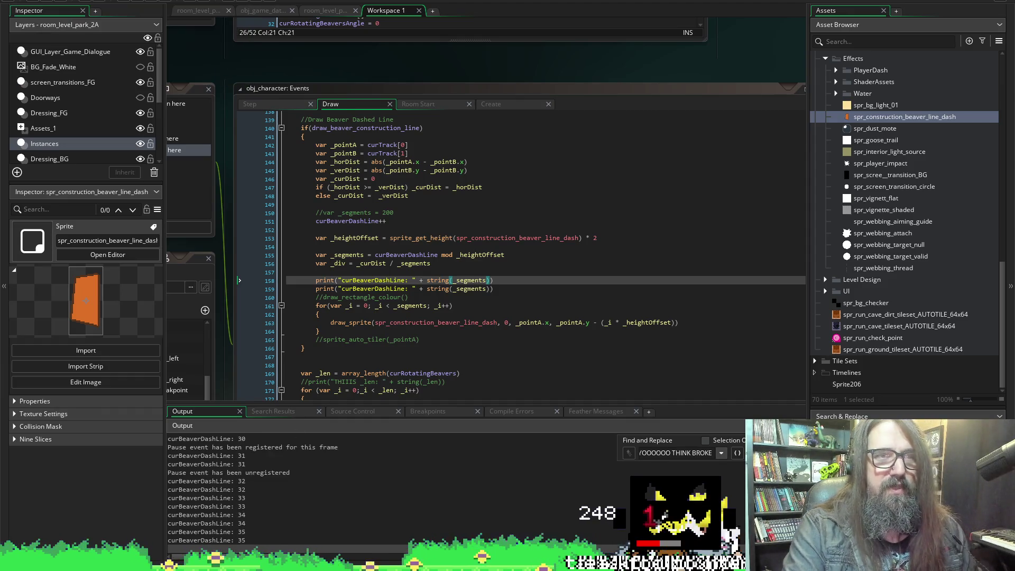
Stop the game, restore string(curBeaverDashLine) in the first print, relabel the second '_segments', and rerun.
{"action": "left_click", "coordinate": [162, 2]}
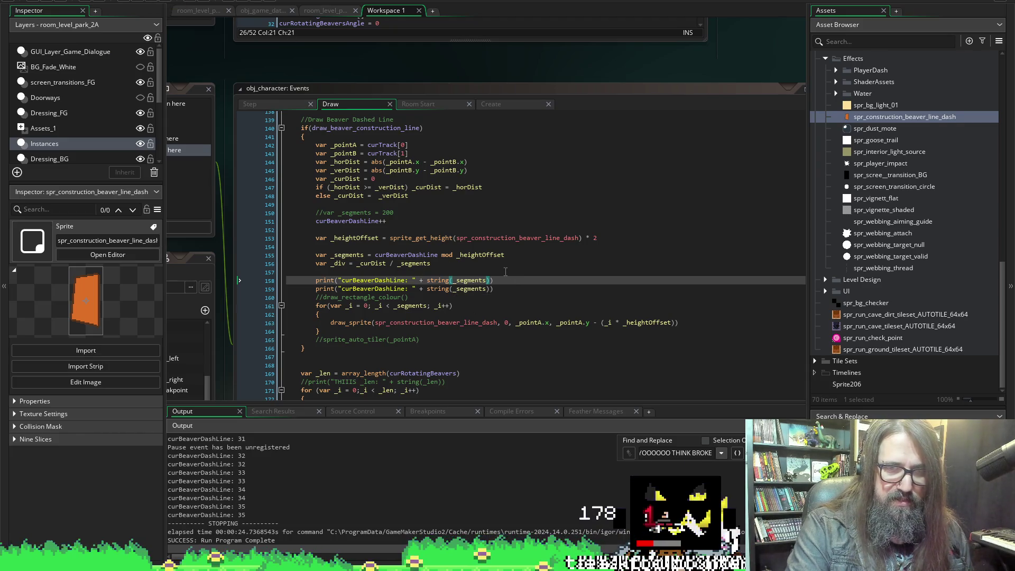
{"action": "left_click", "coordinate": [358, 218]}
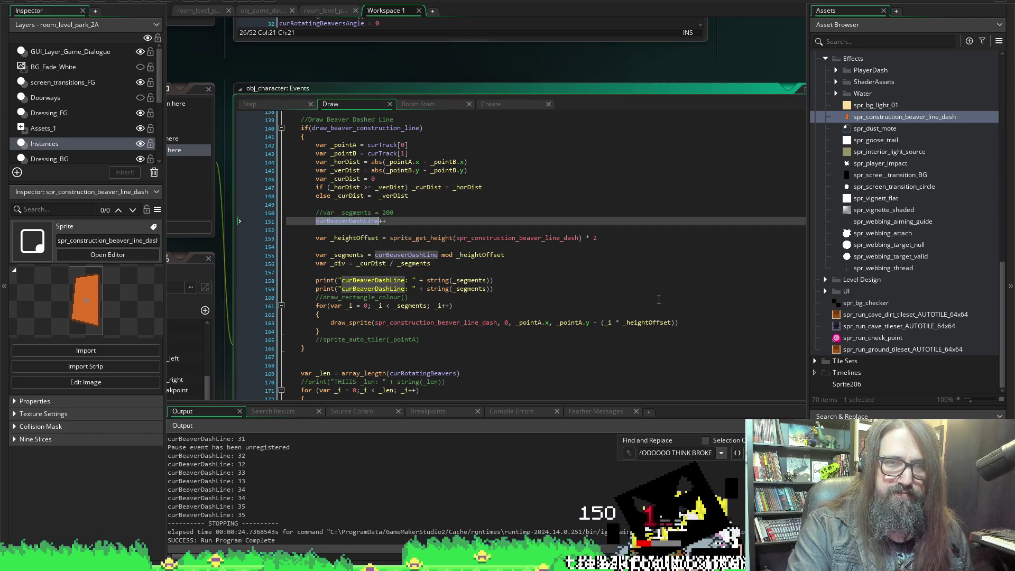
{"action": "left_click", "coordinate": [461, 280]}
{"action": "double_click", "coordinate": [462, 279]}
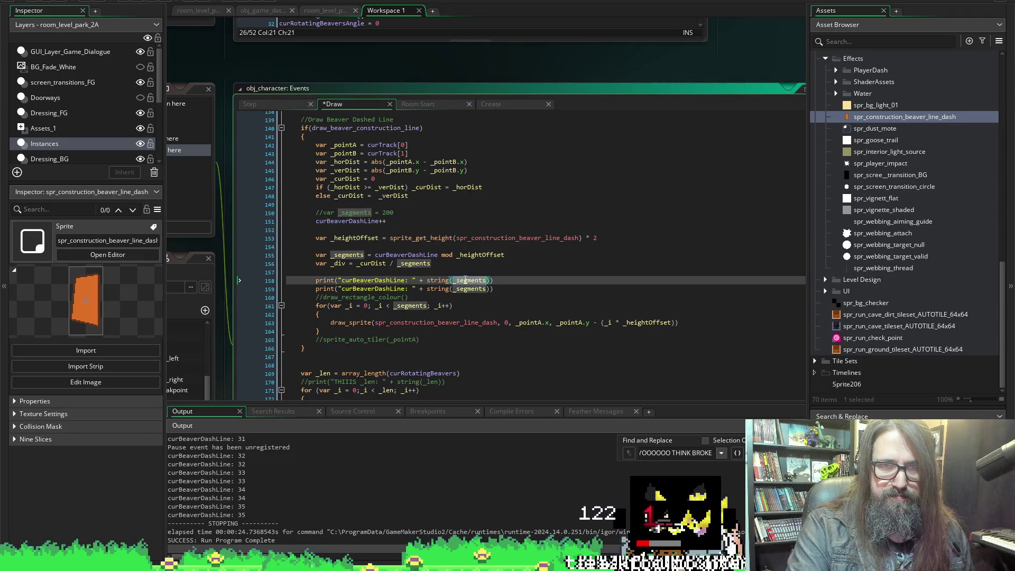
{"action": "key", "text": "ctrl+v"}
{"action": "key", "text": "Down"}
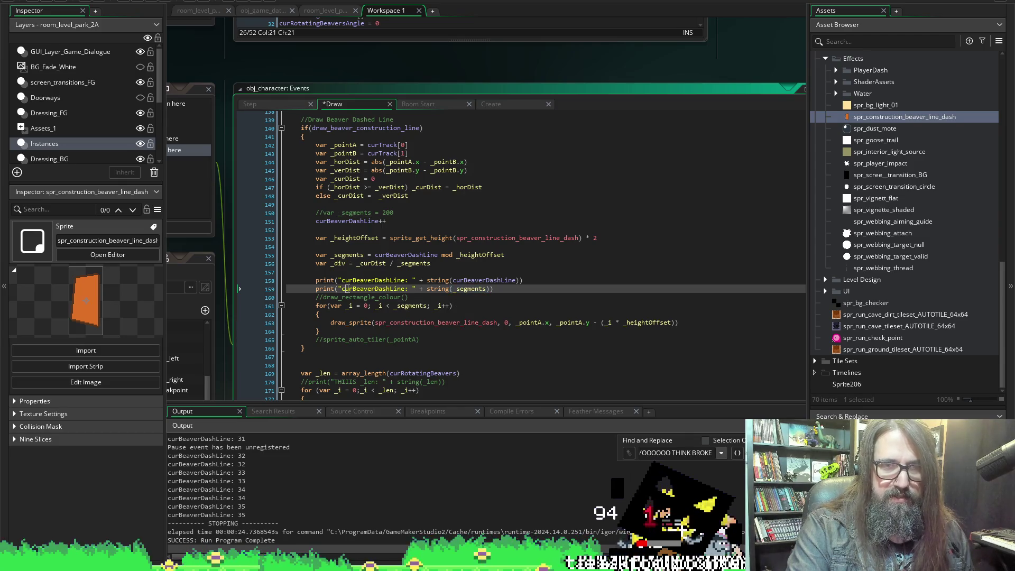
{"action": "double_click", "coordinate": [370, 289]}
{"action": "type", "text": "_segments"}
{"action": "left_click", "coordinate": [61, 1]}
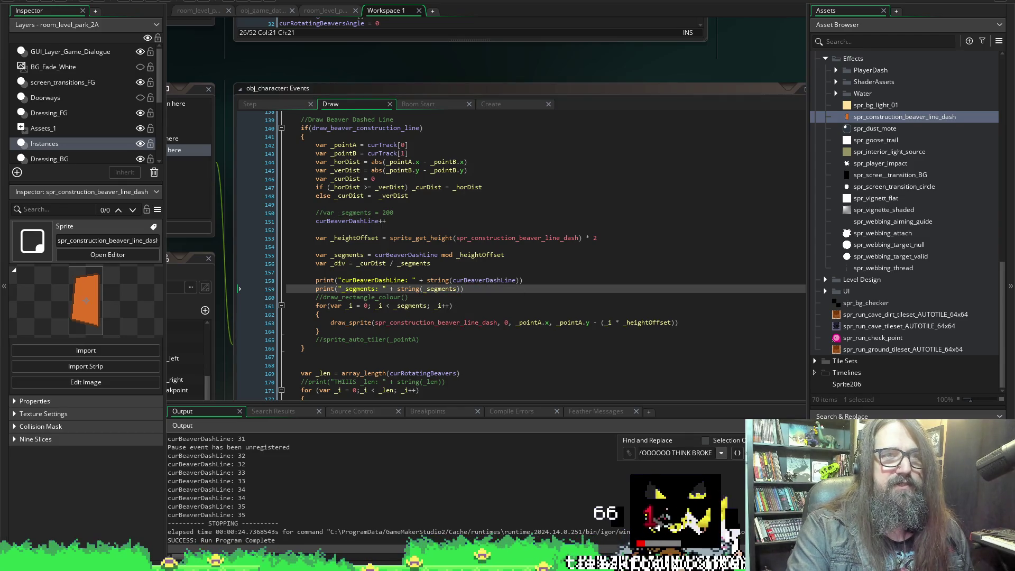
{"action": "left_click", "coordinate": [138, 1]}
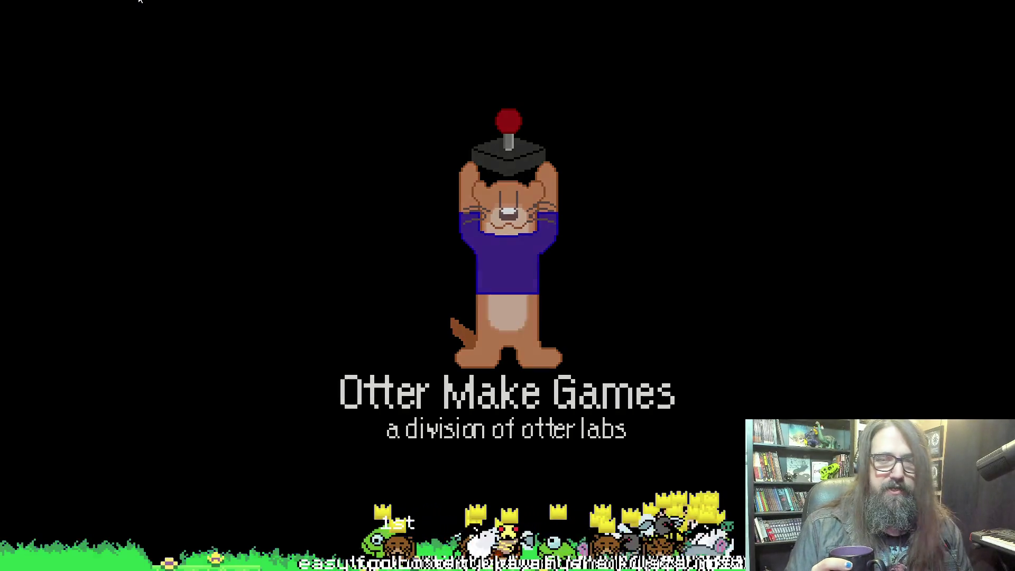
Back out to the title menu, load the saved game with Continue, walk right, then exit fullscreen.
{"action": "key", "text": "Down"}
{"action": "key", "text": "Down"}
{"action": "key", "text": "Return"}
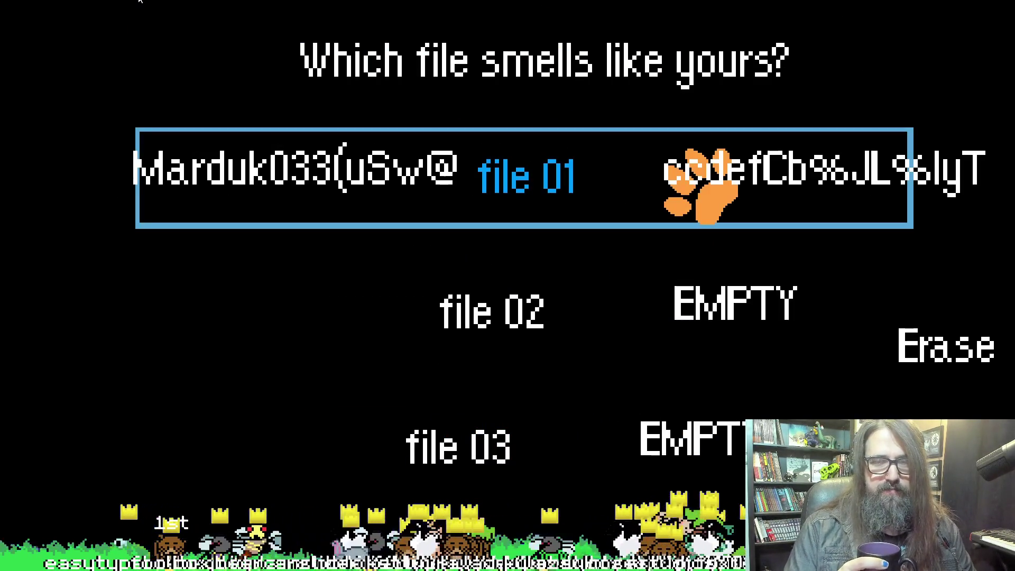
{"action": "key", "text": "Down"}
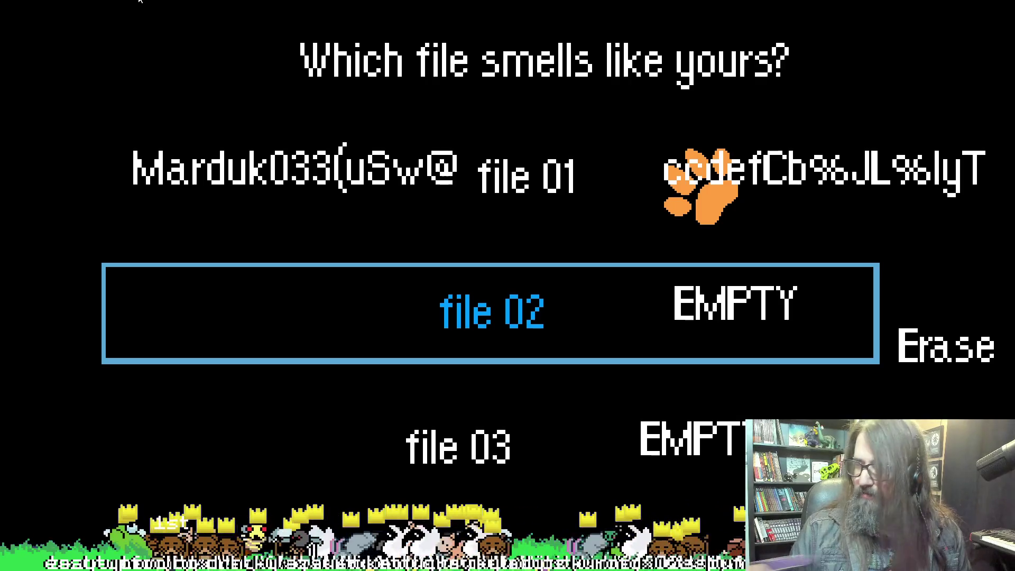
{"action": "key", "text": "Down"}
{"action": "key", "text": "Escape"}
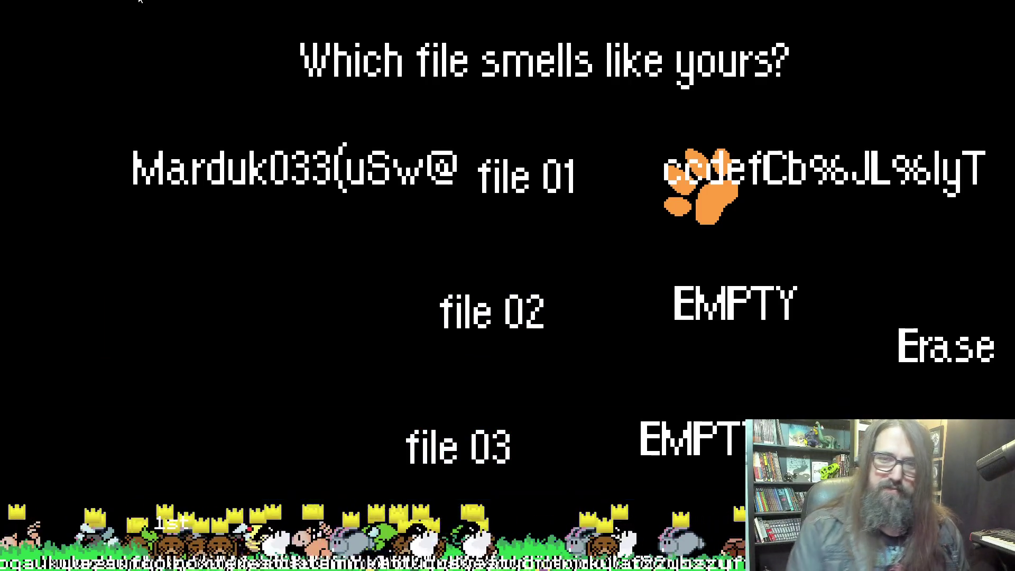
{"action": "key", "text": "Down"}
{"action": "key", "text": "Return"}
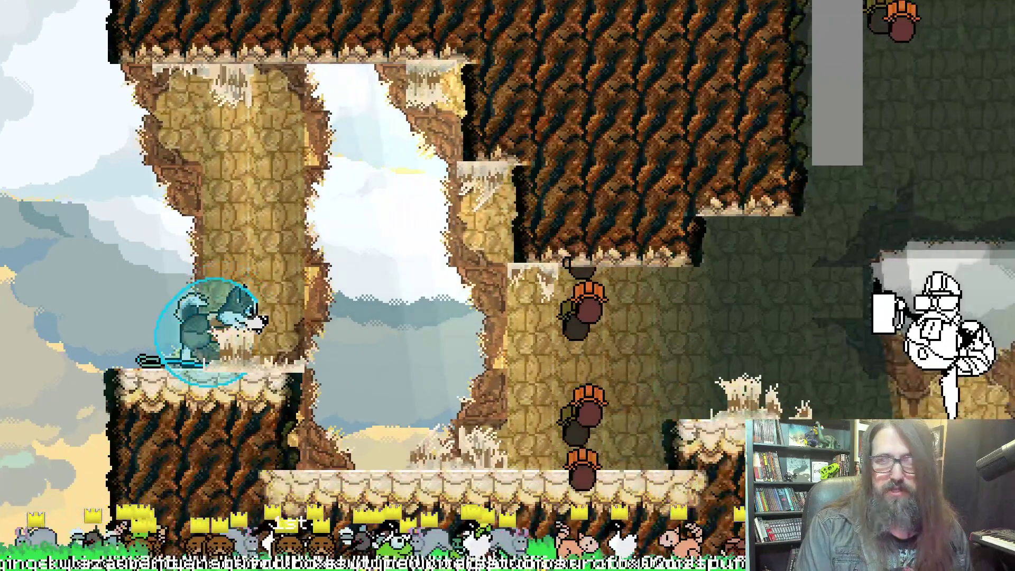
{"action": "key", "text": "Right"}
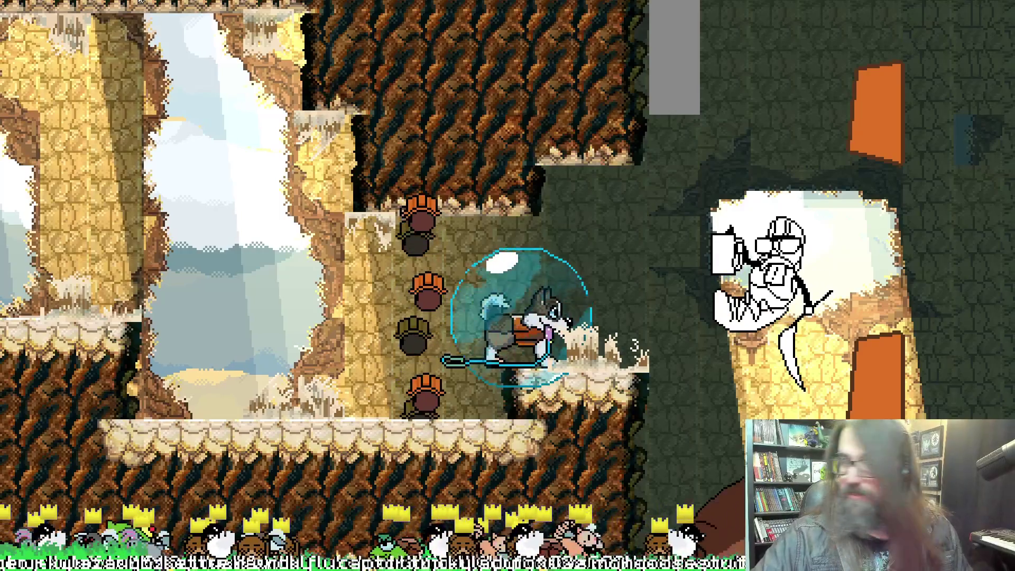
{"action": "key", "text": "alt+Tab"}
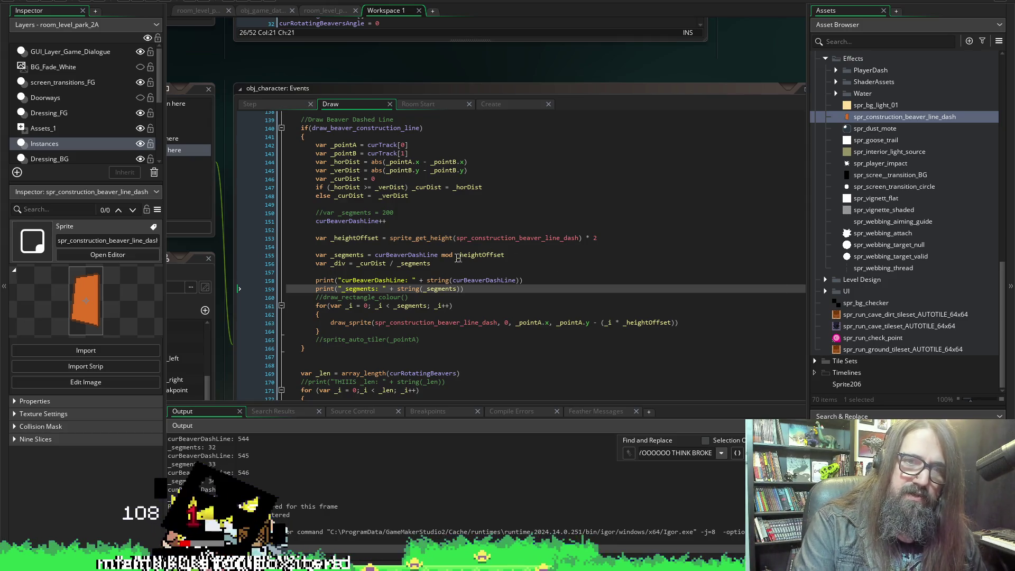
Replace _heightOffset with 5 so _segments is curBeaverDashLine mod 5, then run with F5.
{"action": "double_click", "coordinate": [480, 255]}
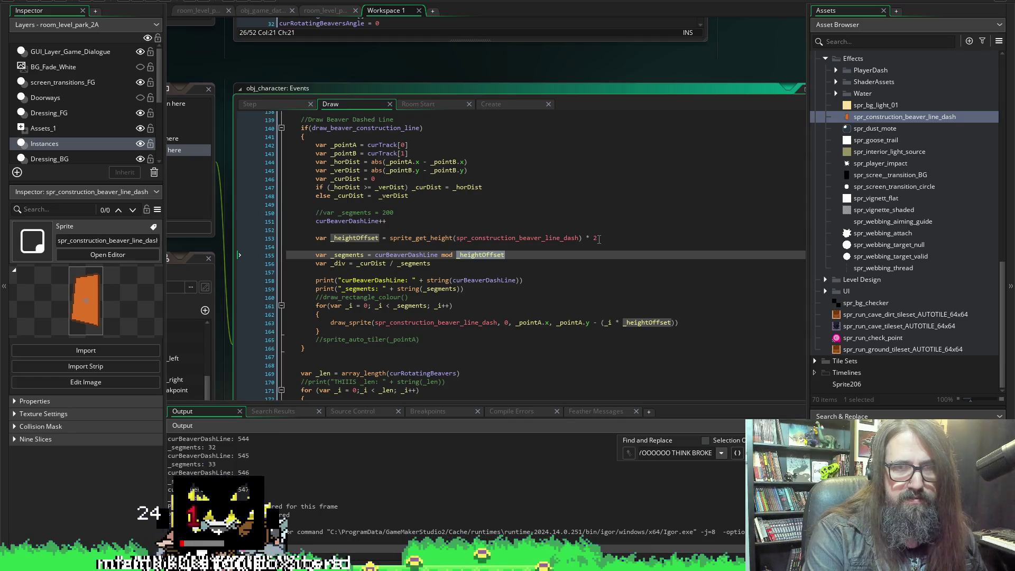
{"action": "type", "text": "4"}
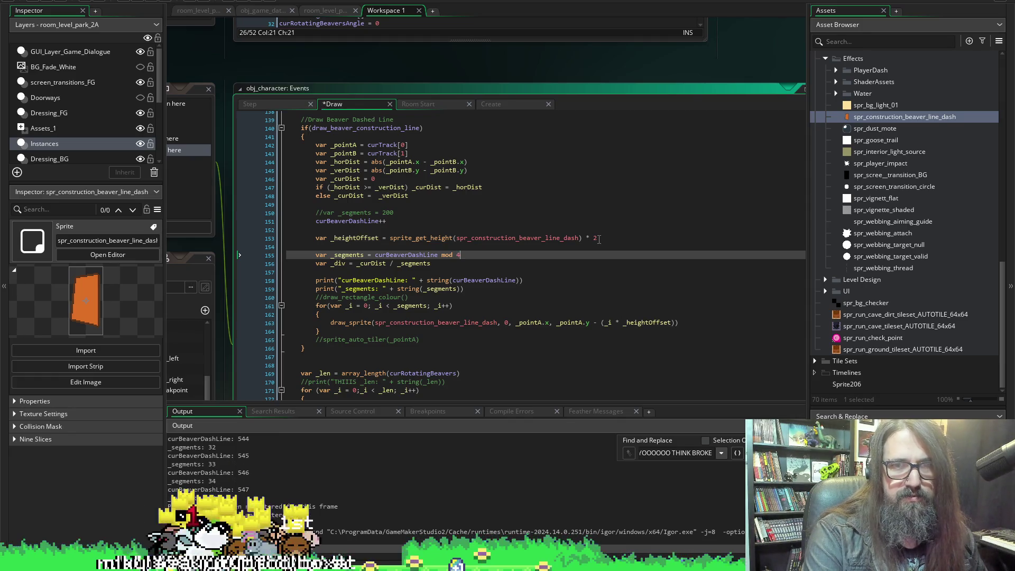
{"action": "key", "text": "BackSpace"}
{"action": "type", "text": "5"}
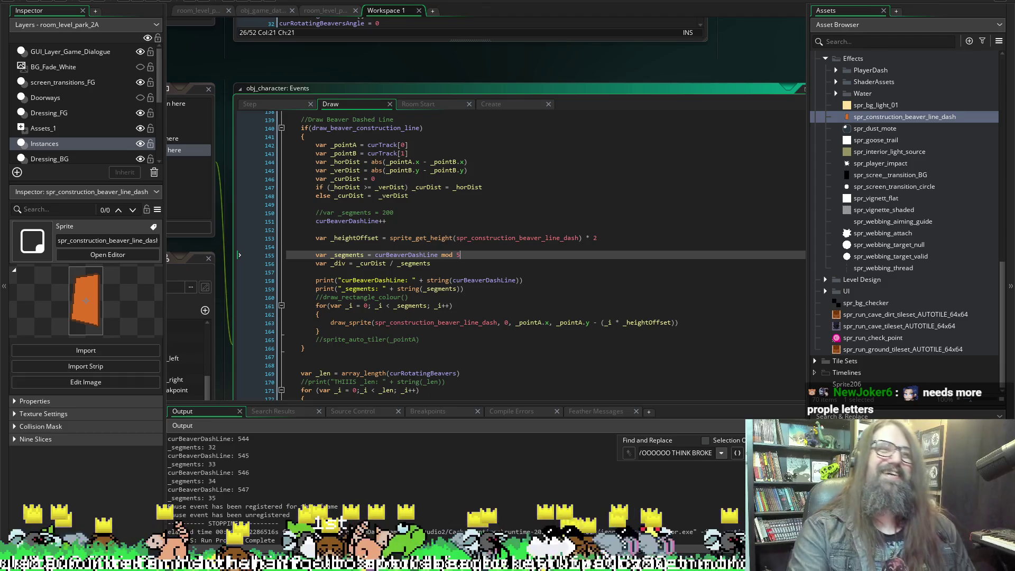
{"action": "left_click", "coordinate": [300, 64]}
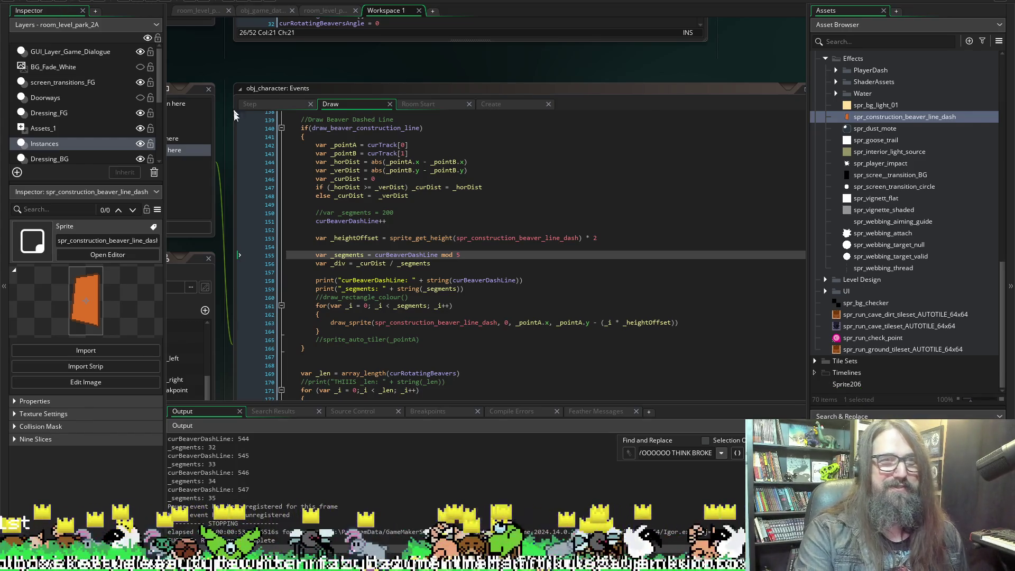
{"action": "key", "text": "F5"}
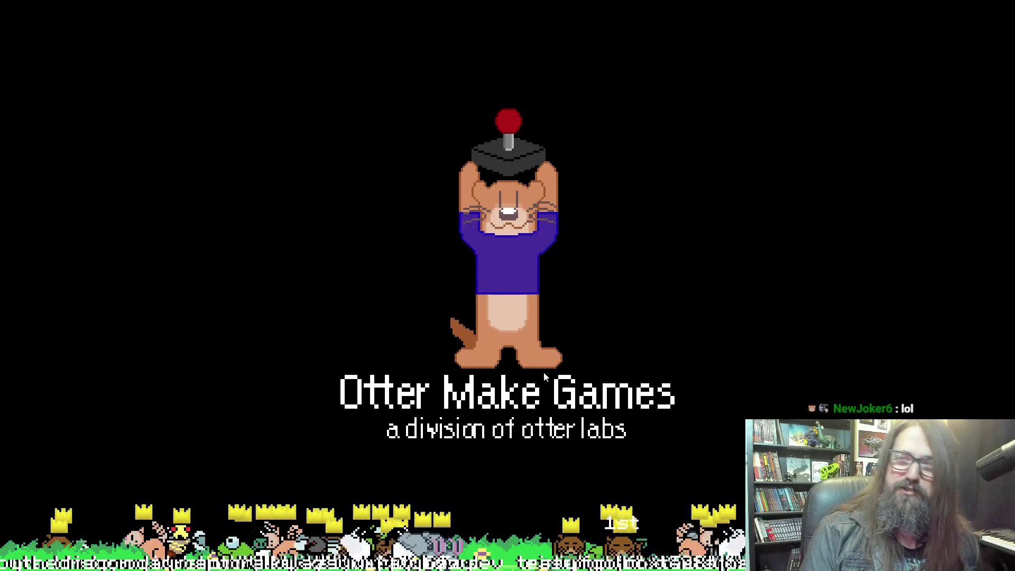
Continue the saved game and move the husky right onto the higher ledge.
{"action": "key", "text": "Down"}
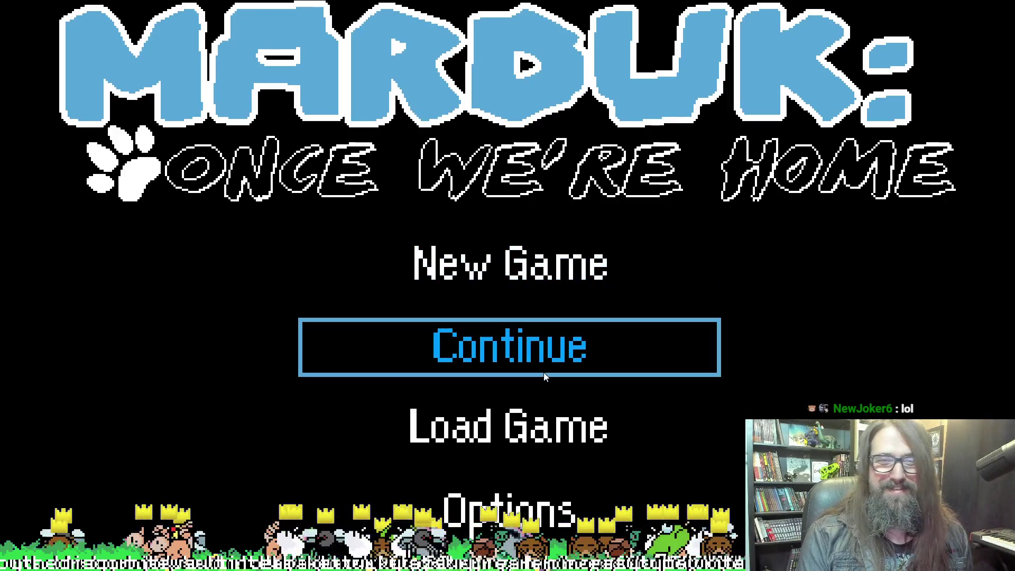
{"action": "key", "text": "Down"}
{"action": "key", "text": "Up"}
{"action": "key", "text": "Up"}
{"action": "key", "text": "Down"}
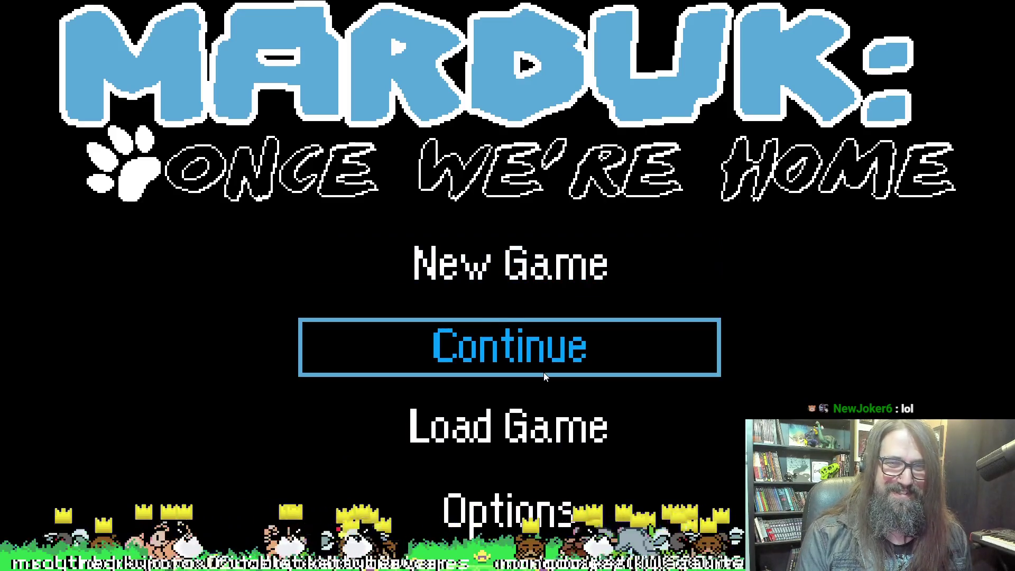
{"action": "key", "text": "Return"}
{"action": "key", "text": "Right"}
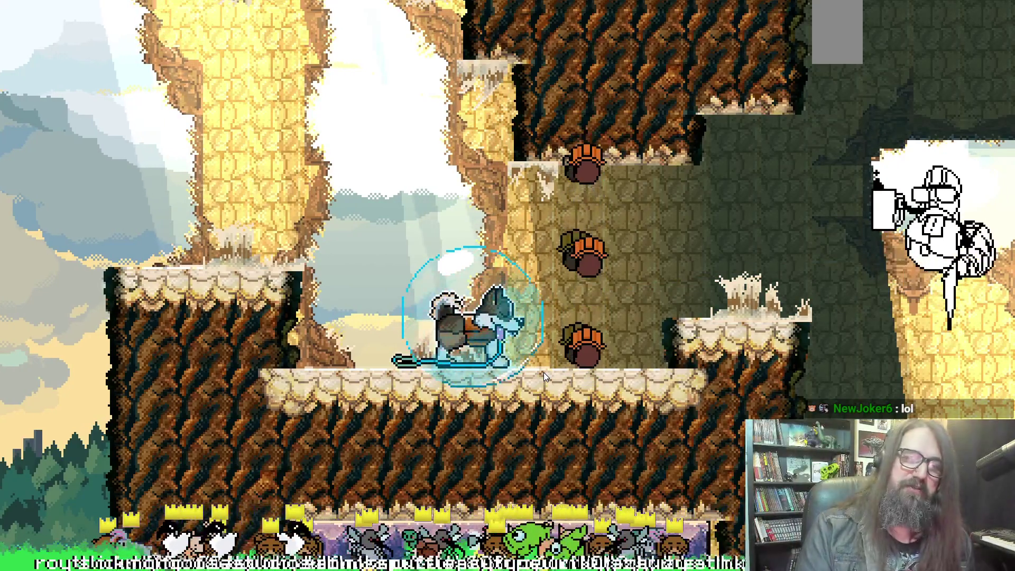
{"action": "key", "text": "Right"}
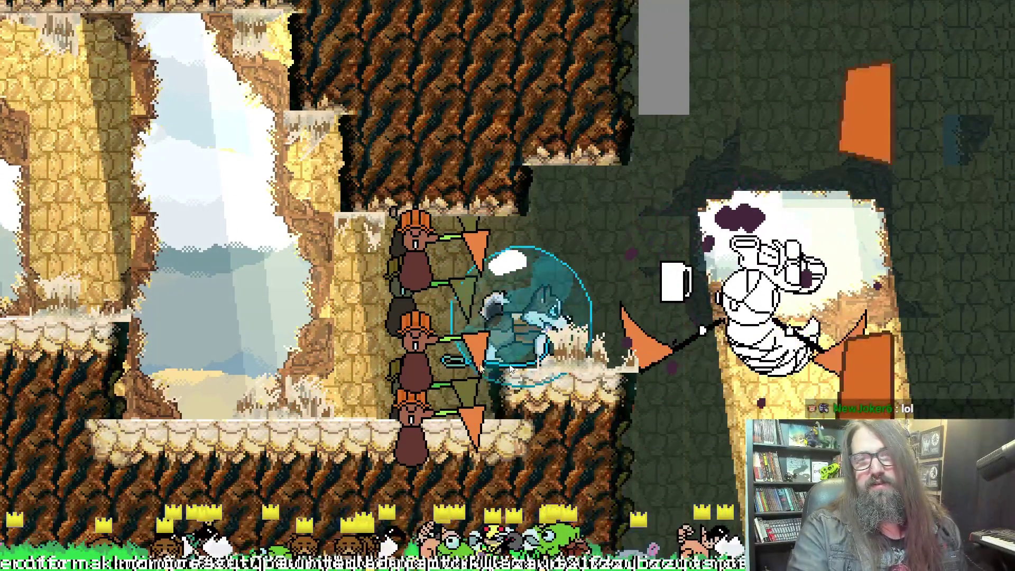
Exit fullscreen and bring the IDE forward to read the _segments output cycling 0–4.
{"action": "key", "text": "alt+Tab"}
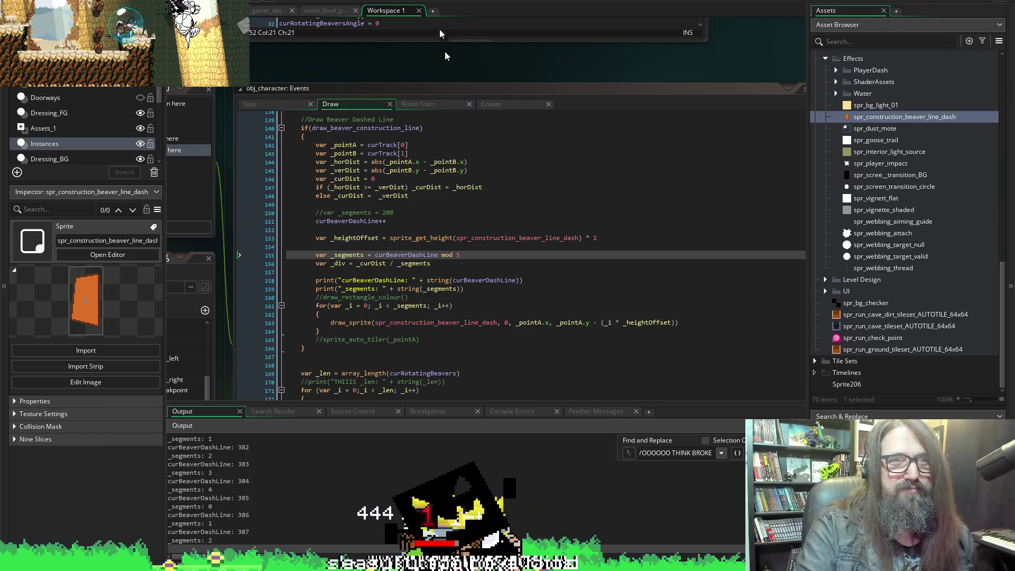
{"action": "left_click", "coordinate": [465, 11]}
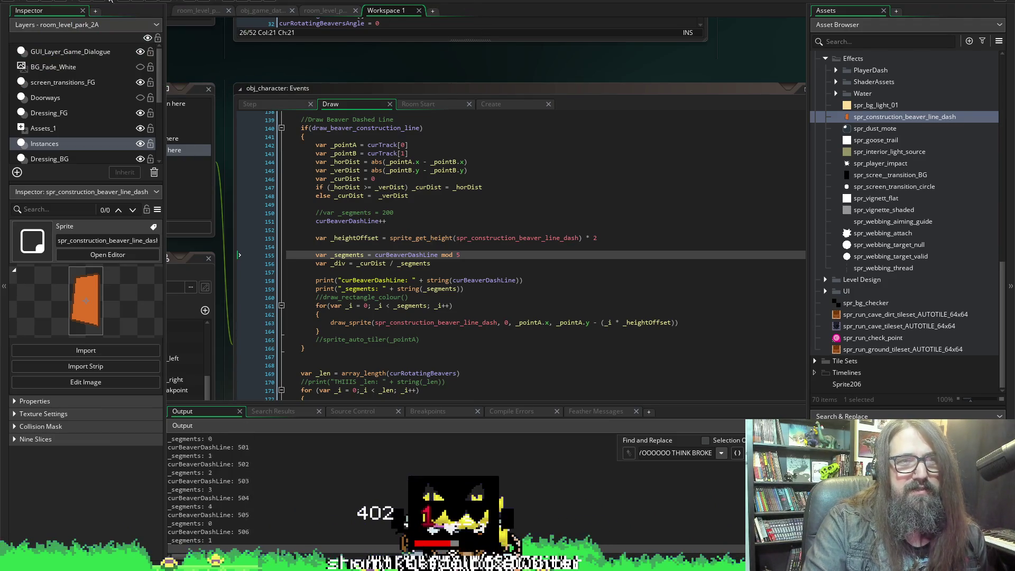
{"action": "scroll", "coordinate": [300, 284], "scroll_direction": "up", "scroll_amount": 3}
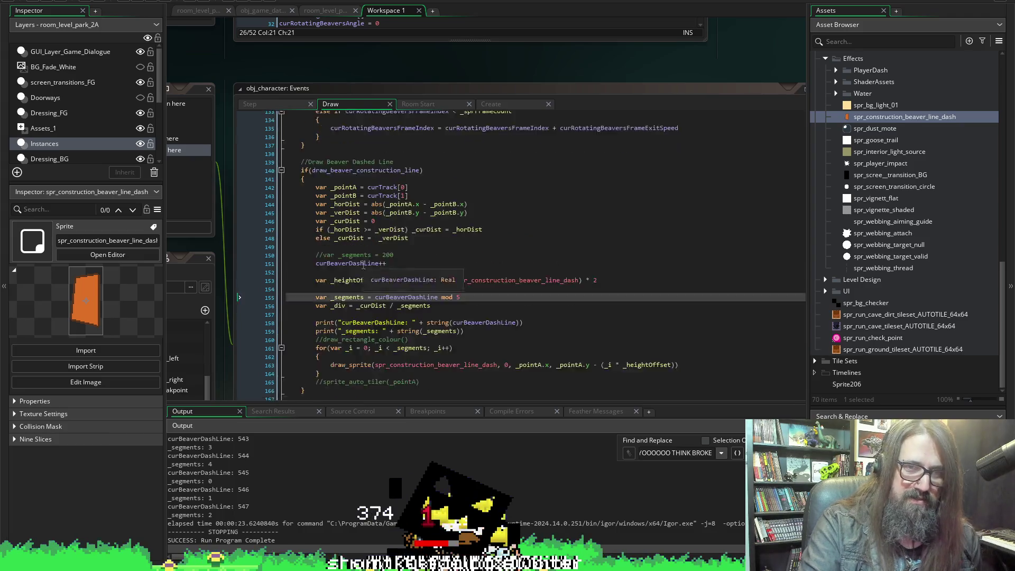
{"action": "scroll", "coordinate": [299, 284], "scroll_direction": "down", "scroll_amount": 3}
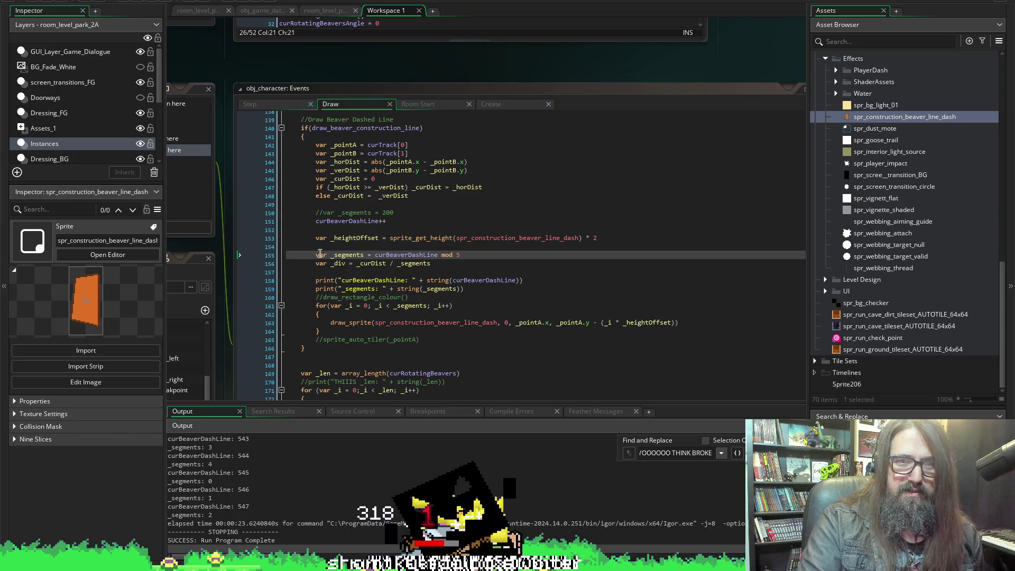
Wrap the line 151 increment in if (curBeaverDashLine < curBeaverDashLineMax).
{"action": "double_click", "coordinate": [344, 221]}
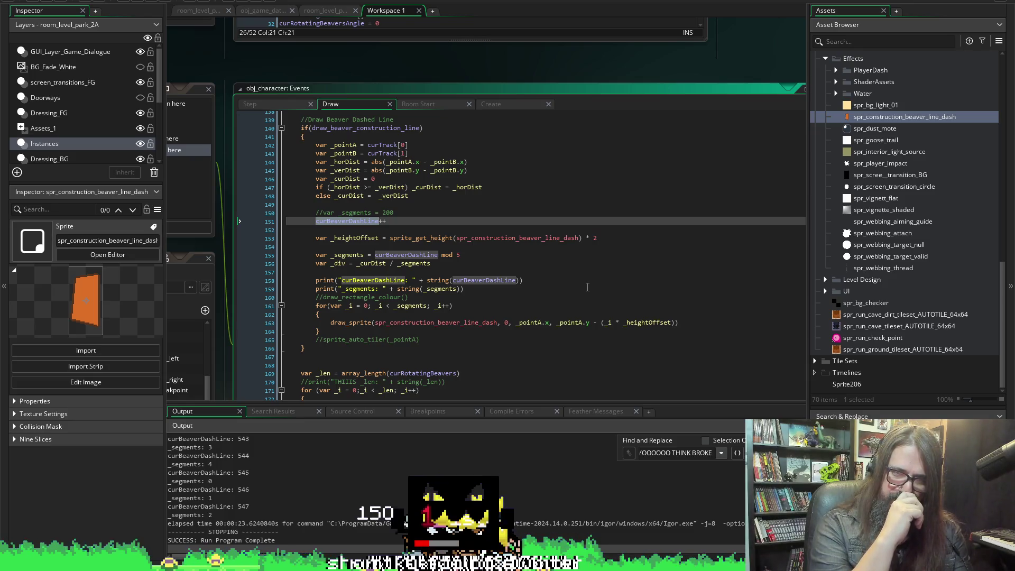
{"action": "key", "text": "Left"}
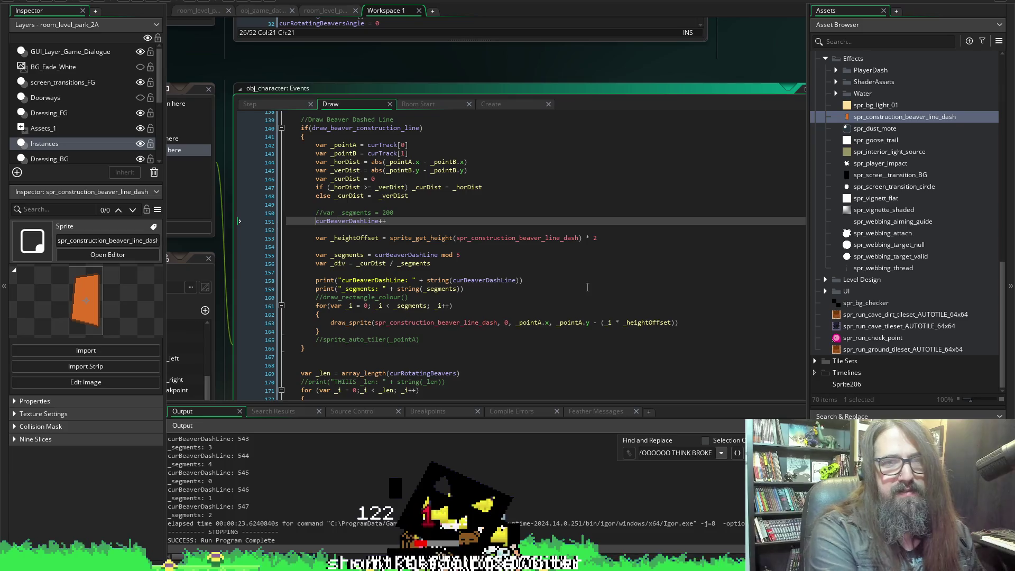
{"action": "type", "text": "if "}
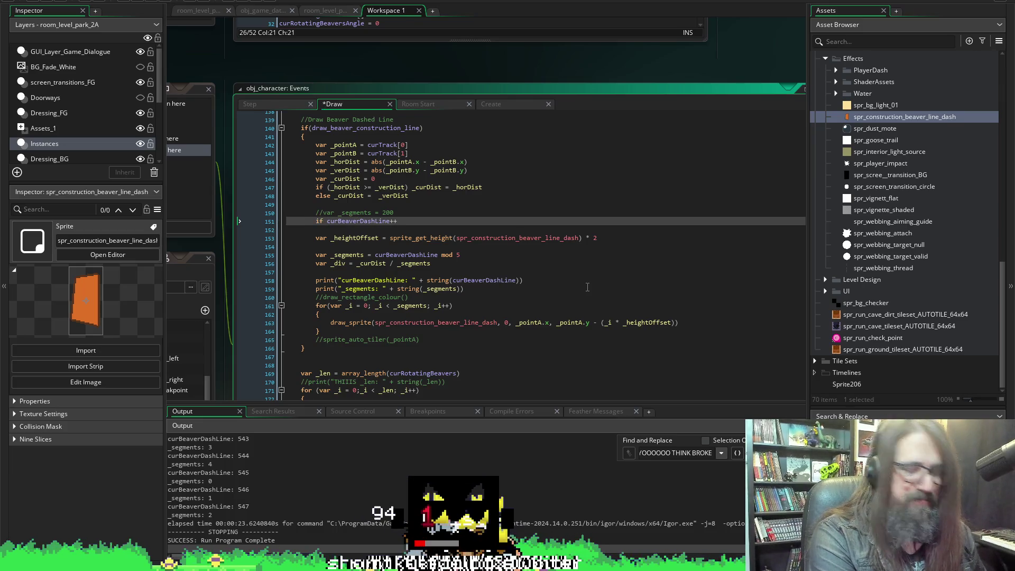
{"action": "type", "text": "("}
{"action": "key", "text": "ctrl+Right"}
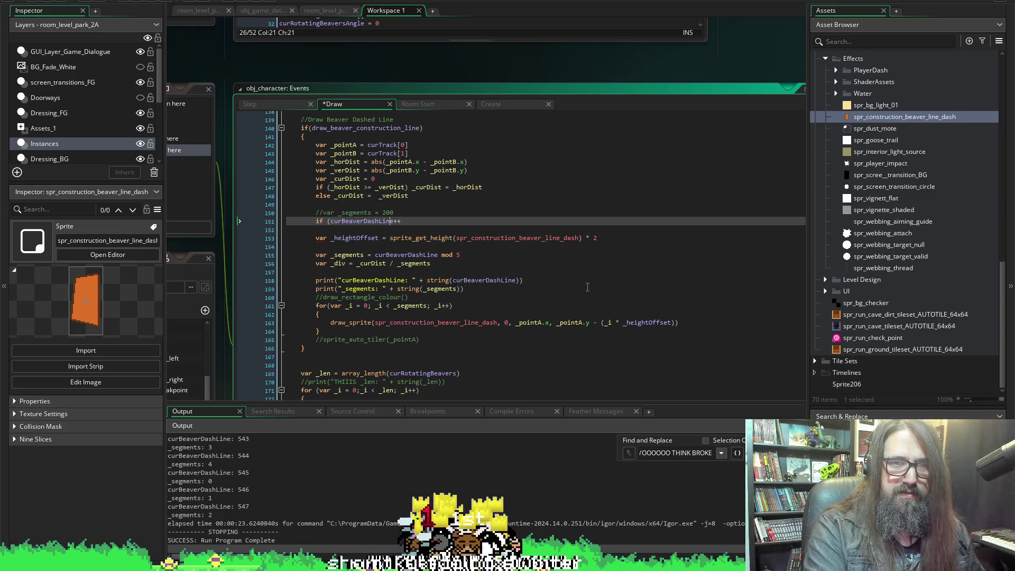
{"action": "type", "text": ")"}
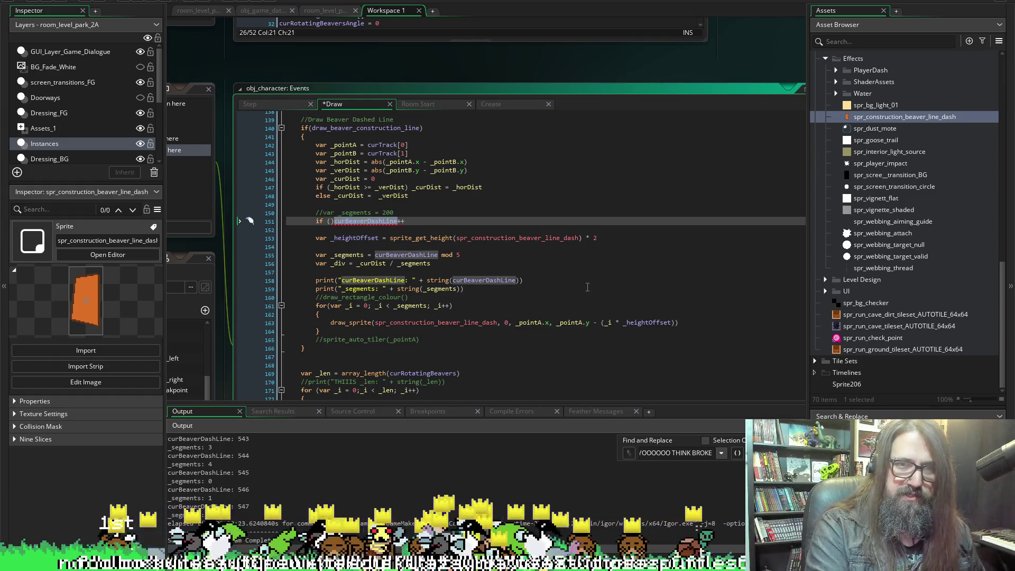
{"action": "key", "text": "Left"}
{"action": "key", "text": "Left"}
{"action": "key", "text": "Left"}
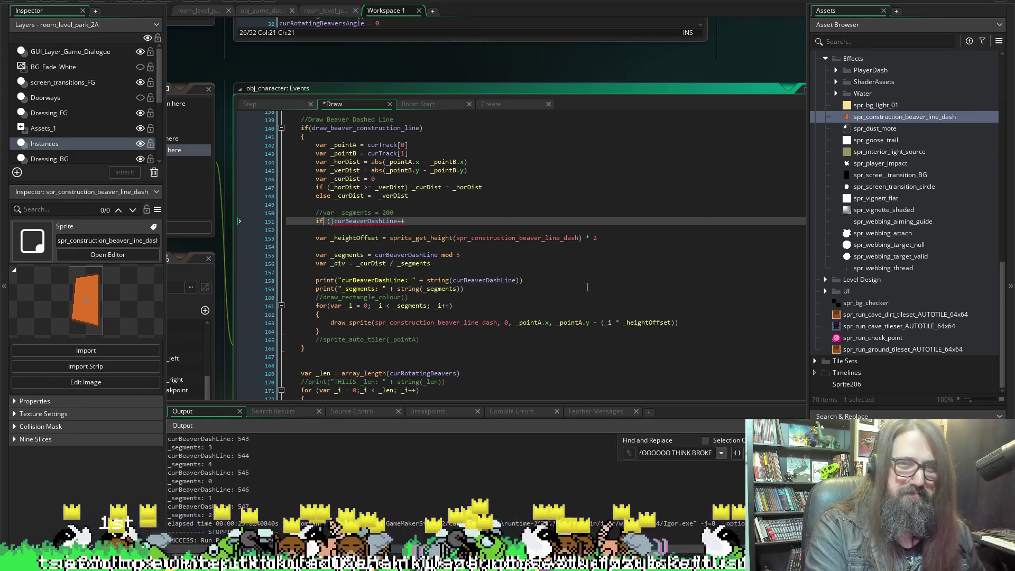
{"action": "key", "text": "Right"}
{"action": "key", "text": "Right"}
{"action": "type", "text": "curBeaverDashLine"}
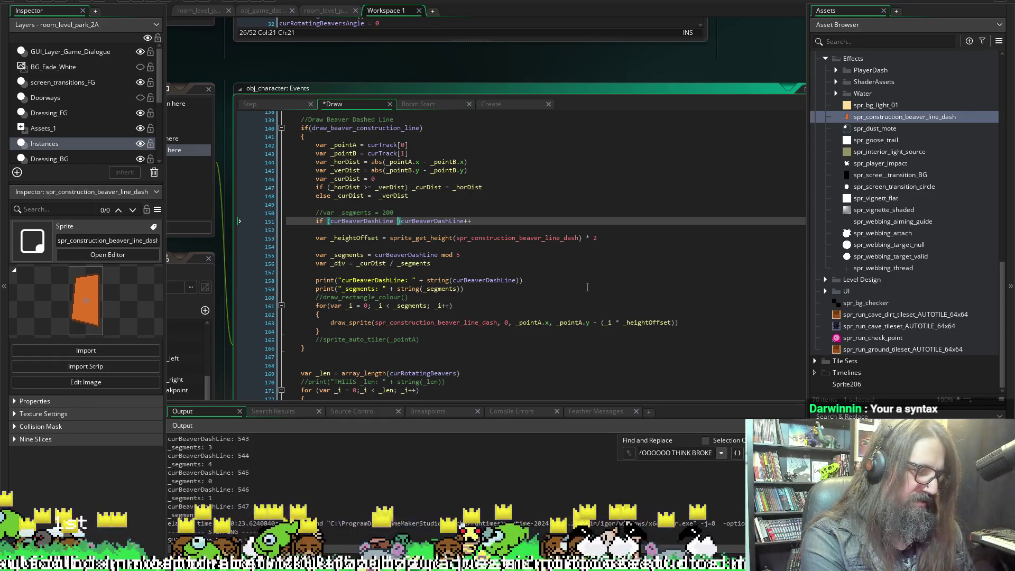
{"action": "type", "text": "<"}
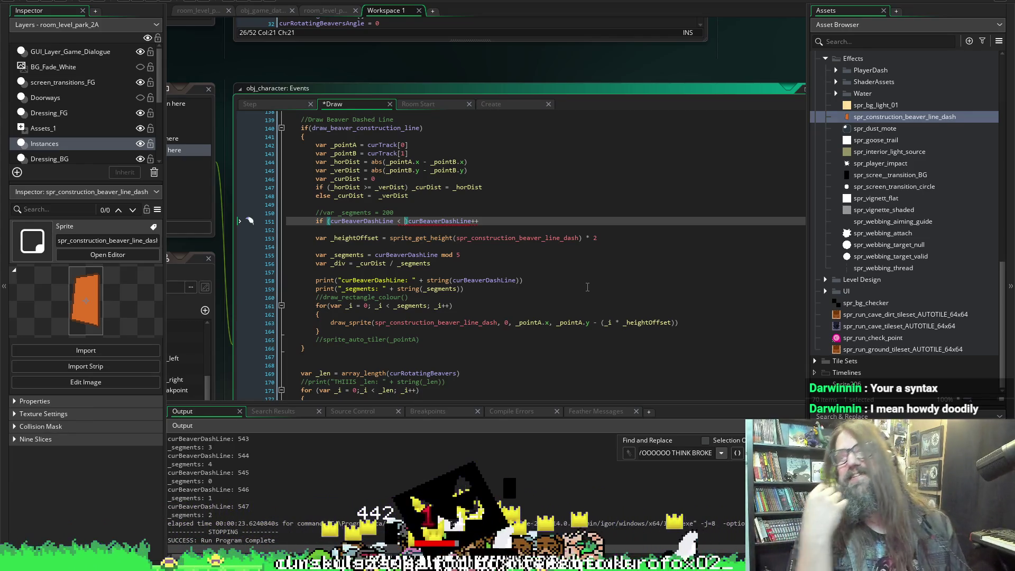
{"action": "type", "text": " curBeaverDashLine"}
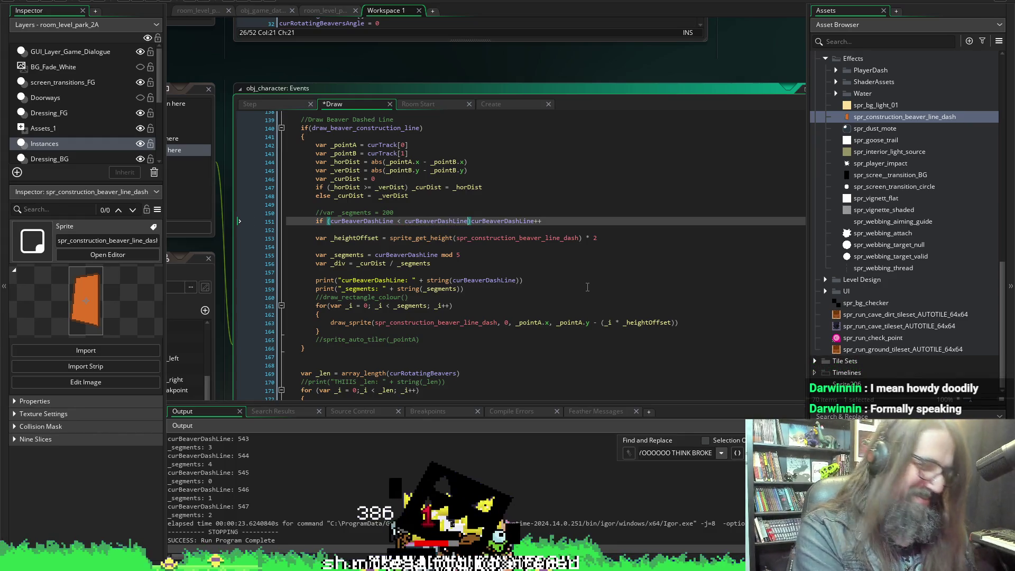
{"action": "type", "text": "Max"}
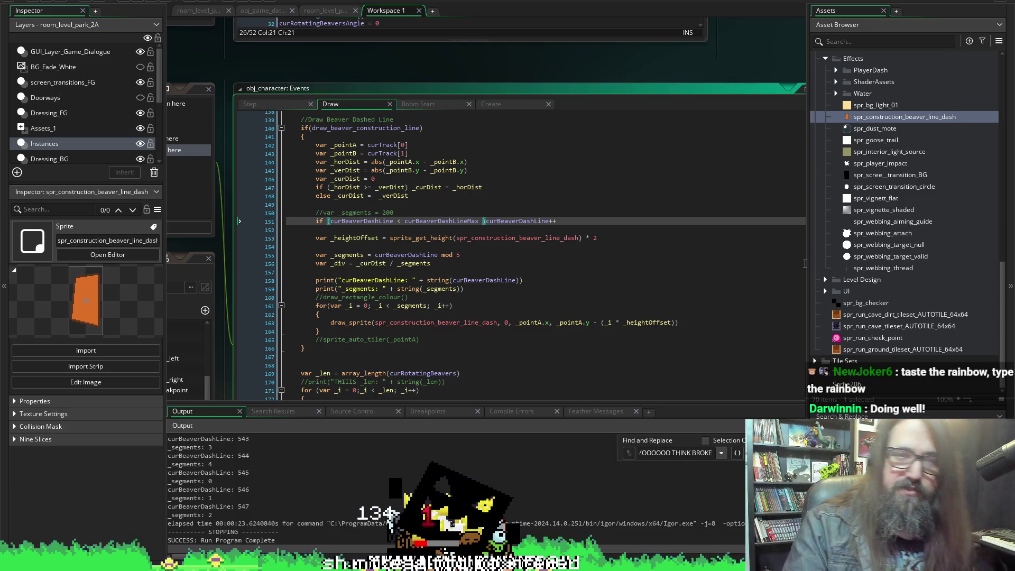
{"action": "left_click", "coordinate": [513, 106]}
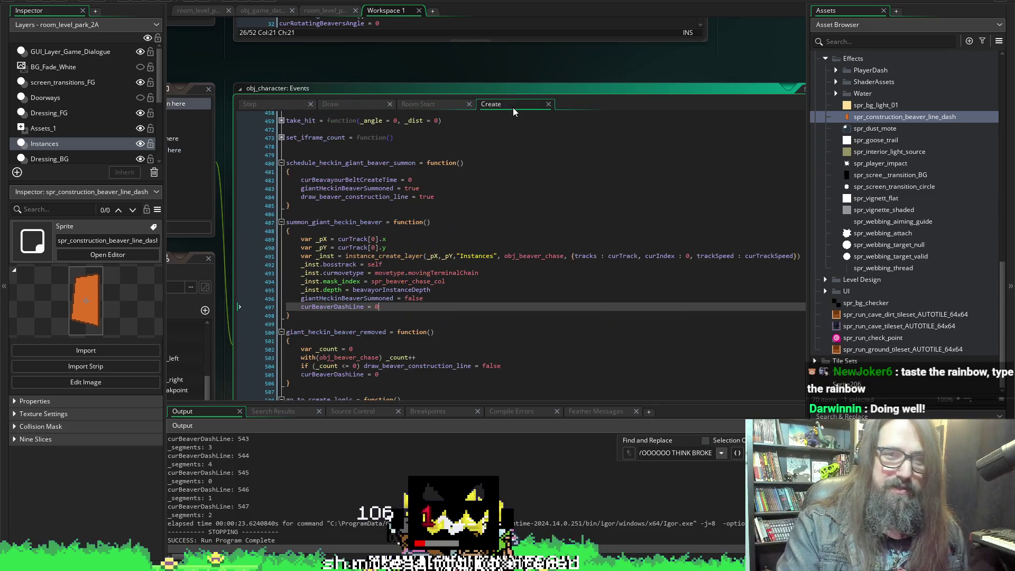
Check curBeaverDashLineMax's starting value in Create and the cap condition on line 151.
{"action": "scroll", "coordinate": [233, 143], "scroll_direction": "up", "scroll_amount": 5}
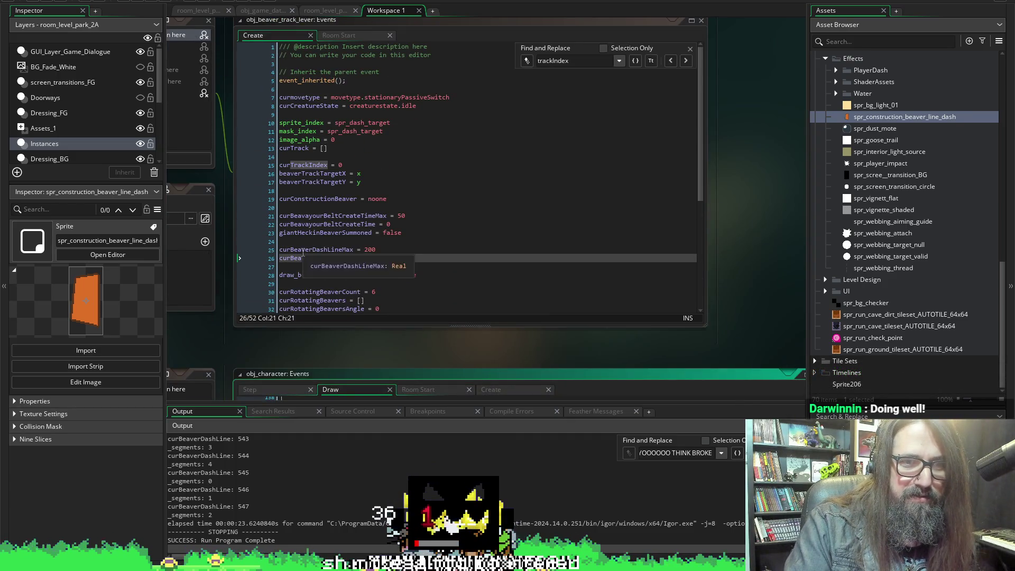
{"action": "double_click", "coordinate": [317, 250]}
{"action": "scroll", "coordinate": [211, 284], "scroll_direction": "down", "scroll_amount": 3}
{"action": "scroll", "coordinate": [210, 283], "scroll_direction": "down", "scroll_amount": 10}
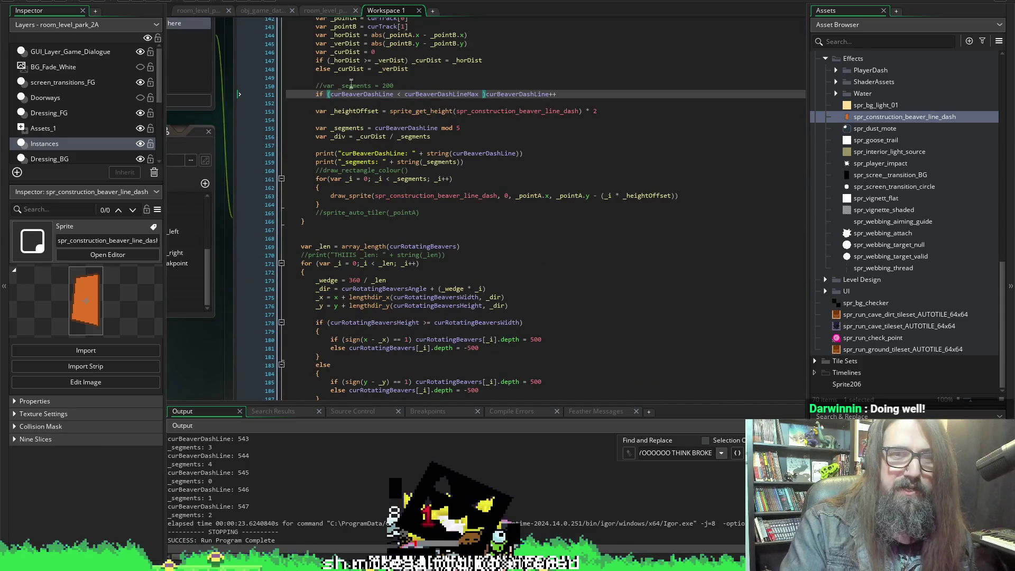
{"action": "type", "text": ")"}
{"action": "left_click", "coordinate": [430, 94]}
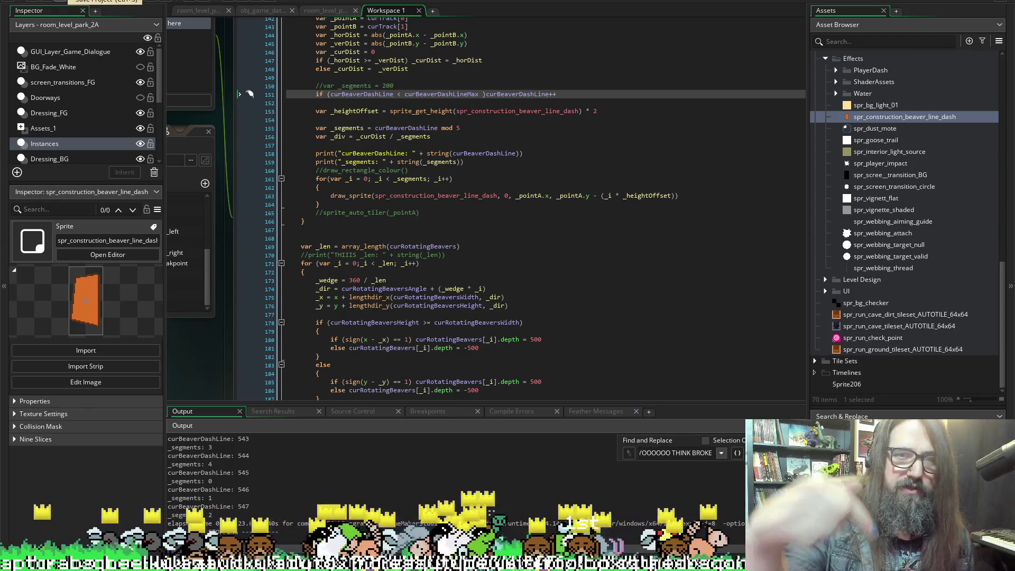
Run the game with F5, Continue into the level, then return to the IDE.
{"action": "key", "text": "F5"}
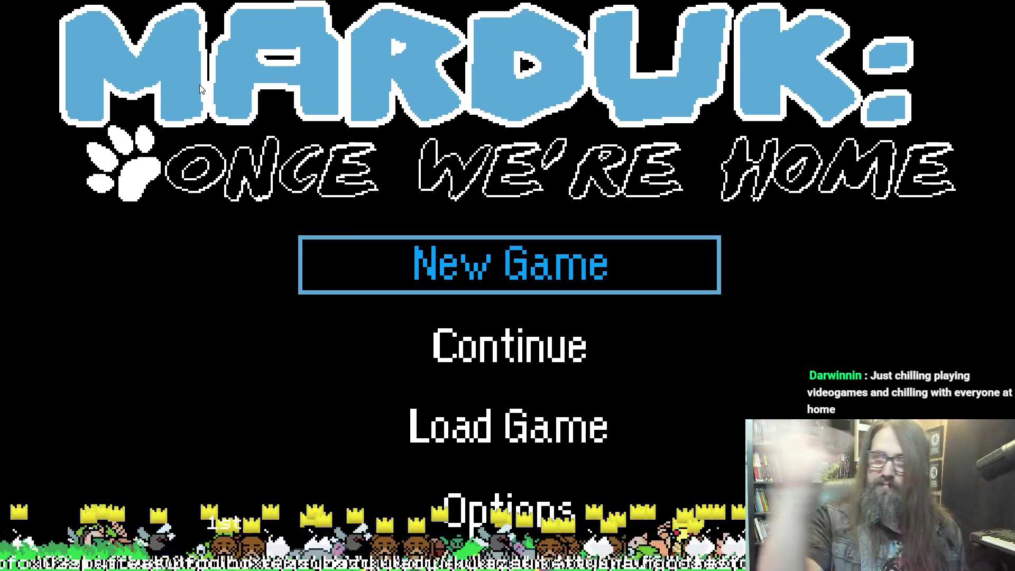
{"action": "key", "text": "Down"}
{"action": "key", "text": "Return"}
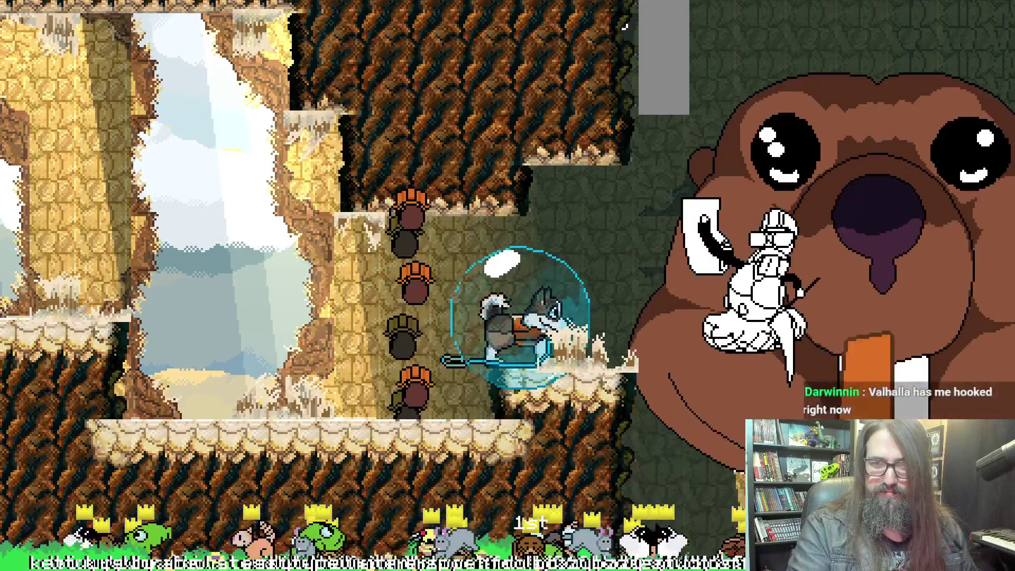
{"action": "key", "text": "alt+Tab"}
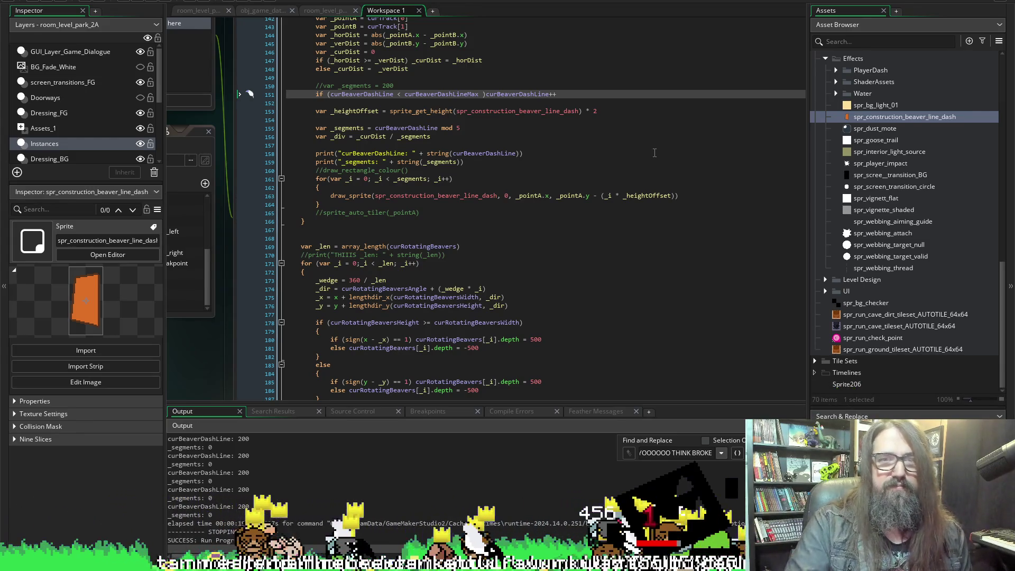
Add print("_i: " + string(_i)) inside the dash-drawing for loop, adapted from the _segments print.
{"action": "left_click", "coordinate": [359, 188]}
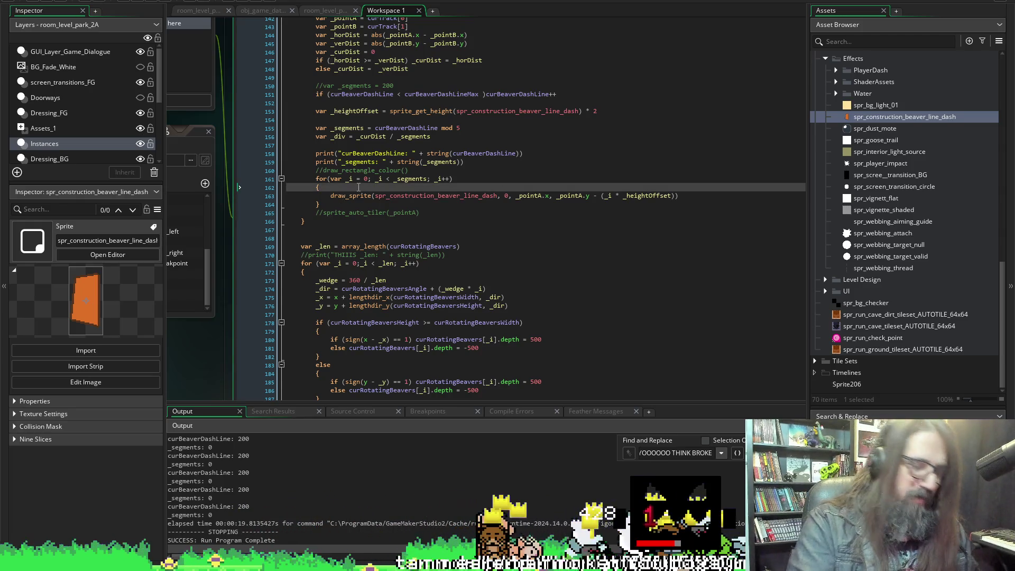
{"action": "key", "text": "Return"}
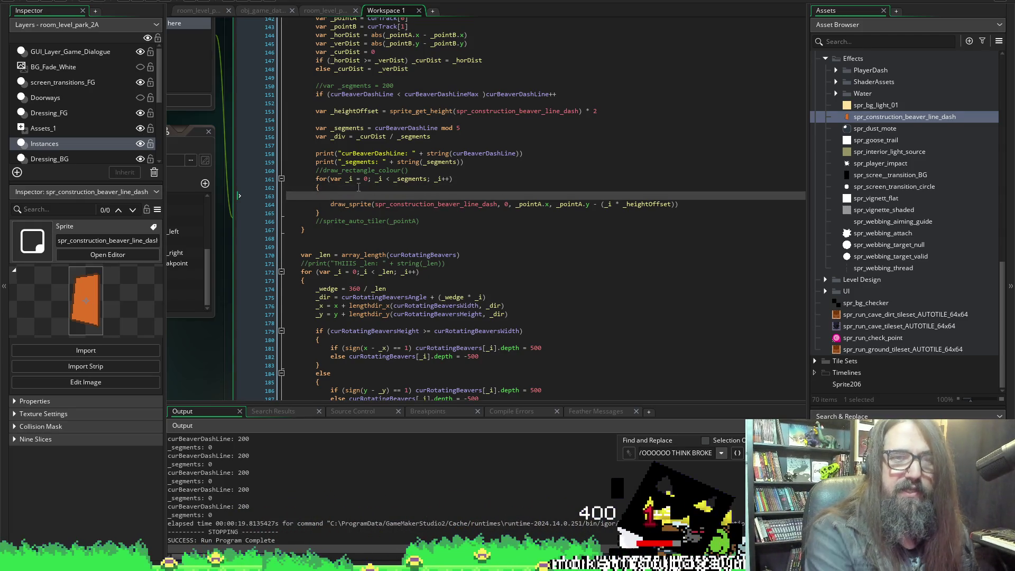
{"action": "left_click_drag", "start_coordinate": [465, 162], "coordinate": [312, 161]}
{"action": "key", "text": "ctrl+c"}
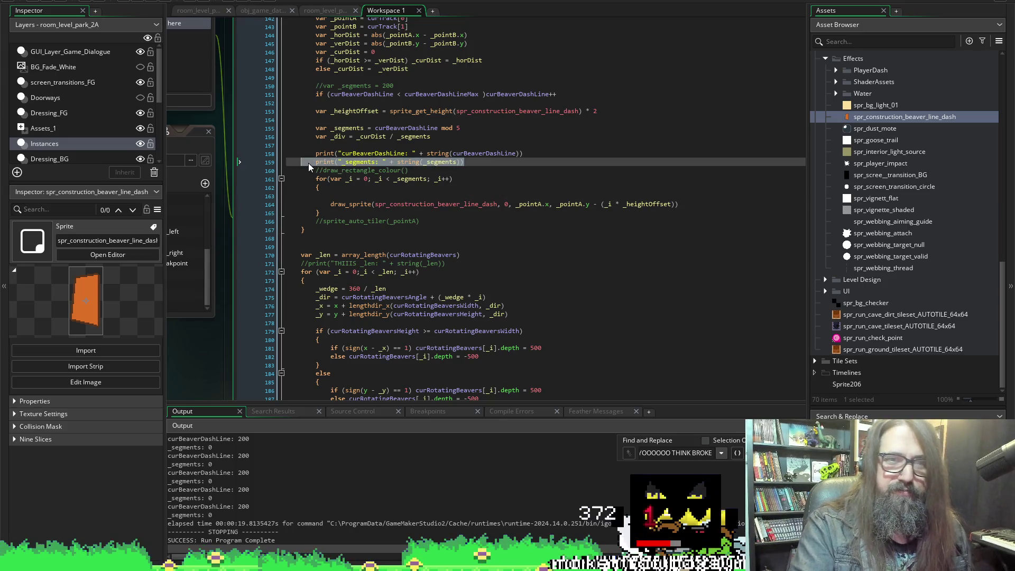
{"action": "left_click", "coordinate": [339, 195]}
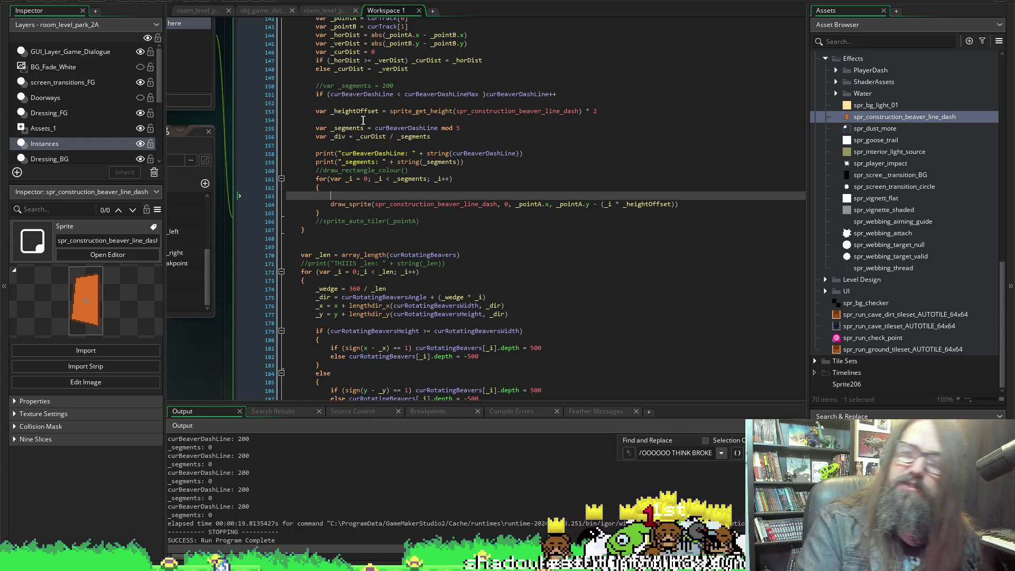
{"action": "key", "text": "ctrl+v"}
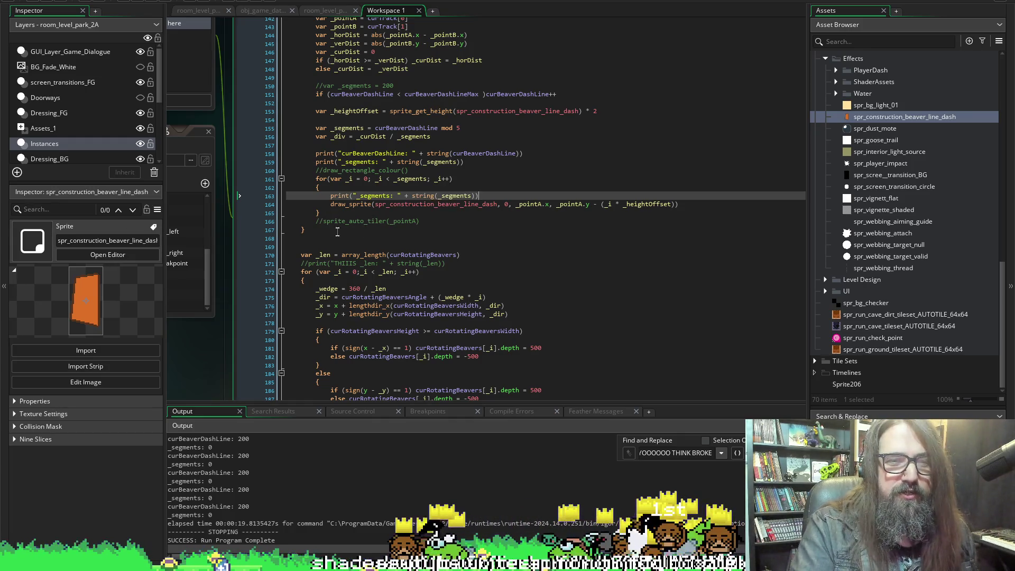
{"action": "left_click", "coordinate": [349, 179]}
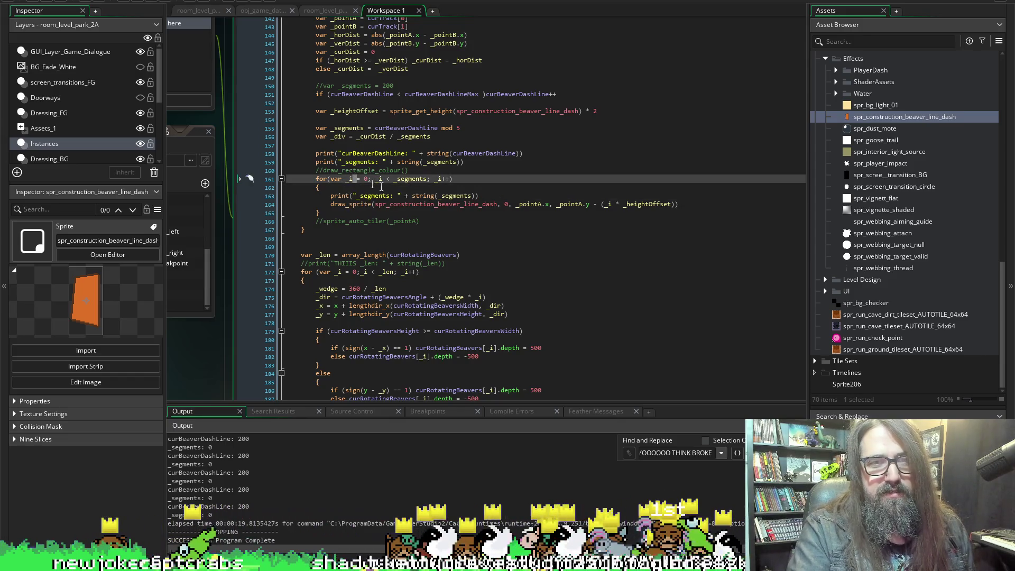
{"action": "double_click", "coordinate": [350, 178]}
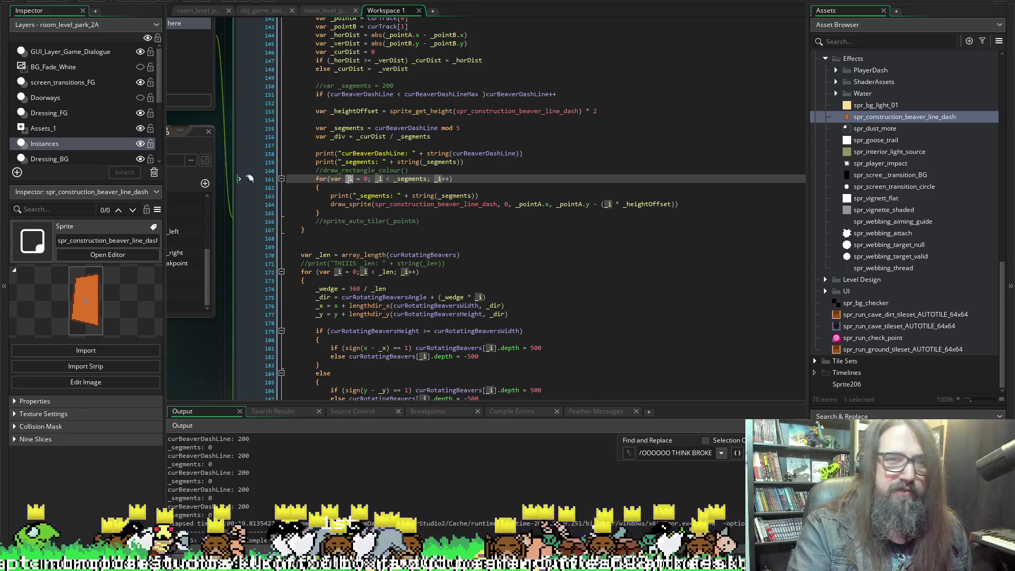
{"action": "double_click", "coordinate": [452, 195]}
{"action": "type", "text": "_i"}
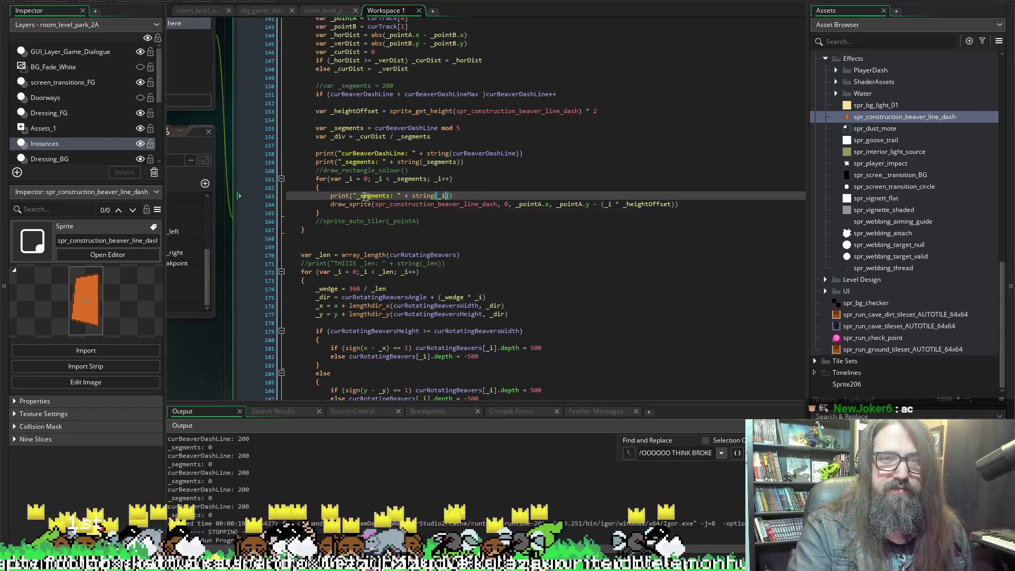
{"action": "left_click", "coordinate": [374, 196]}
{"action": "type", "text": "_i"}
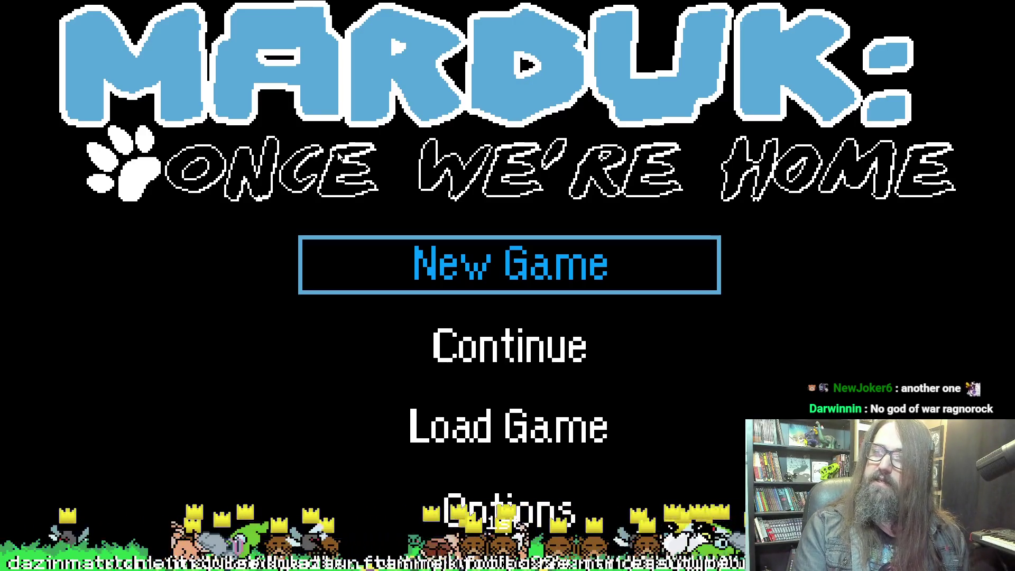
Move the title menu selection back and forth and settle it on Continue.
{"action": "key", "text": "Down"}
{"action": "key", "text": "Up"}
{"action": "key", "text": "Down"}
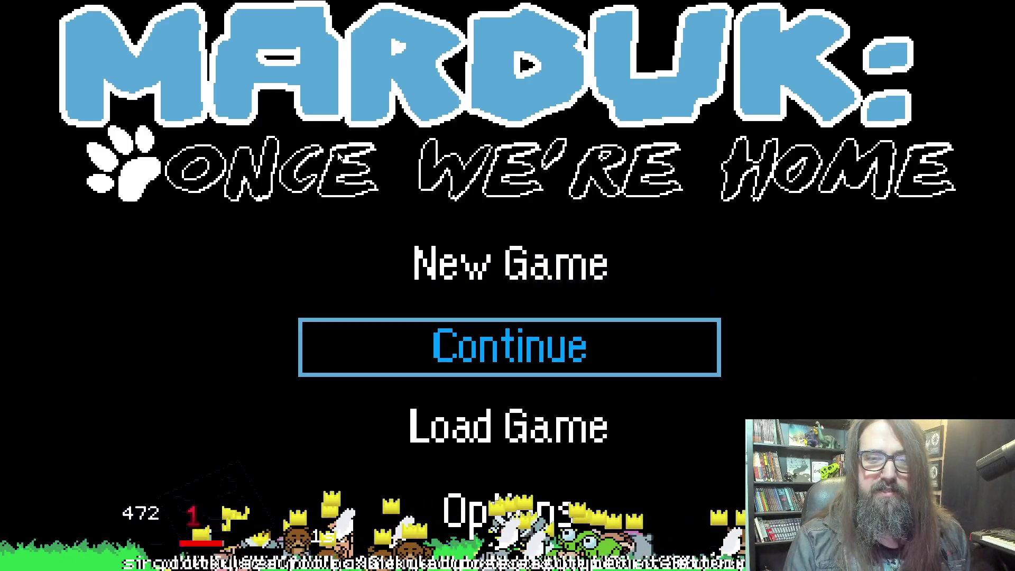
{"action": "key", "text": "Up"}
{"action": "key", "text": "Down"}
{"action": "key", "text": "Up"}
{"action": "key", "text": "Down"}
{"action": "key", "text": "Up"}
{"action": "key", "text": "Down"}
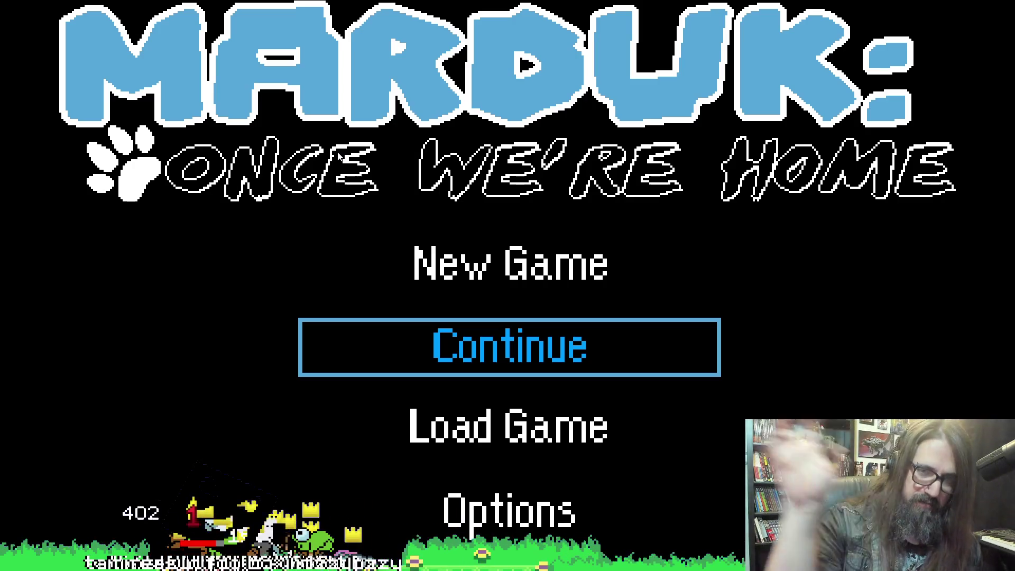
Load the beaver level from Continue, exit fullscreen, and close the game window.
{"action": "key", "text": "Return"}
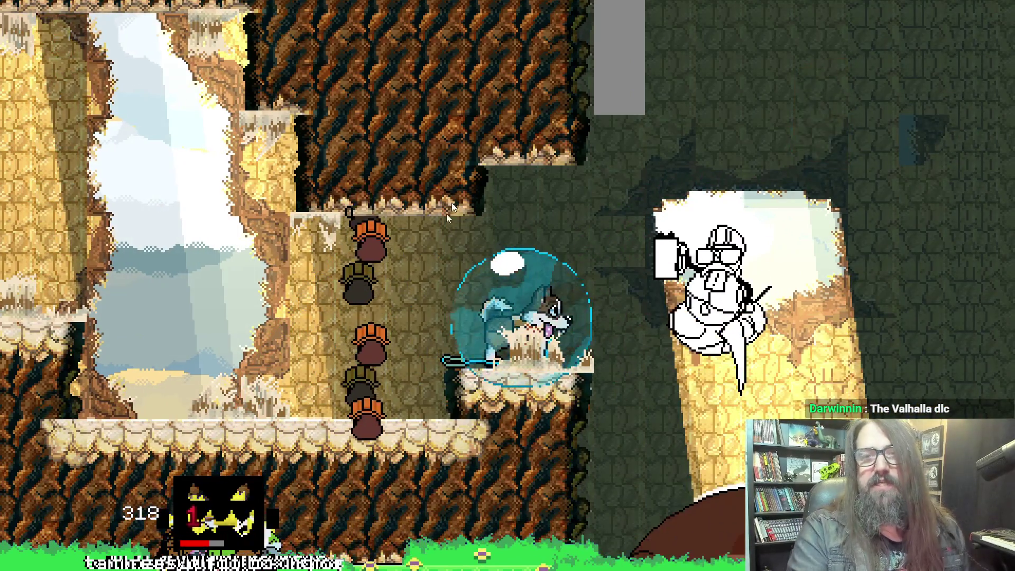
{"action": "key", "text": "alt+Return"}
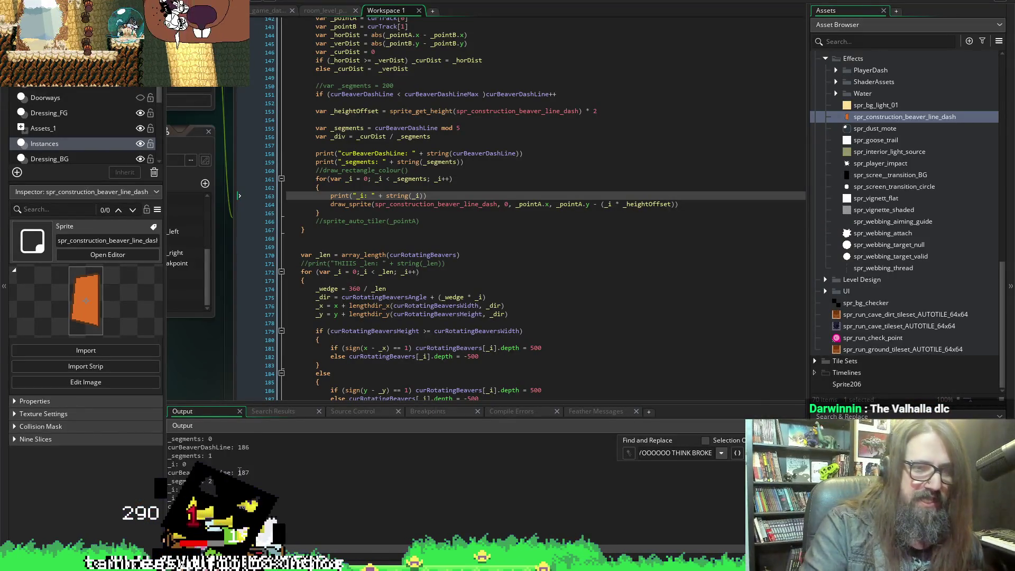
{"action": "left_click", "coordinate": [152, 3]}
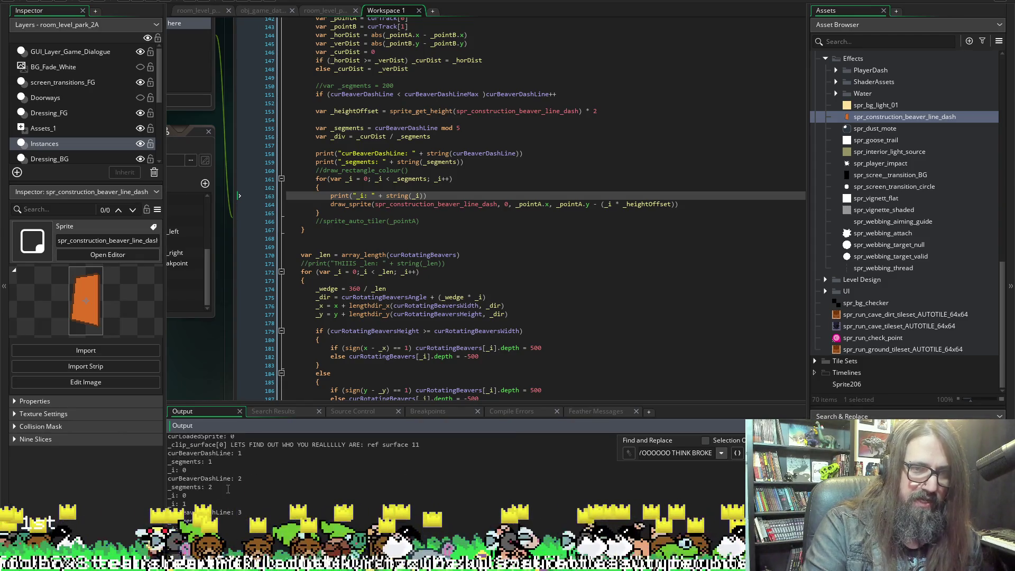
Check the _segments and _i prints, change line 155's mod 5 to mod 128, and rerun.
{"action": "left_click", "coordinate": [244, 464]}
{"action": "left_click", "coordinate": [275, 471]}
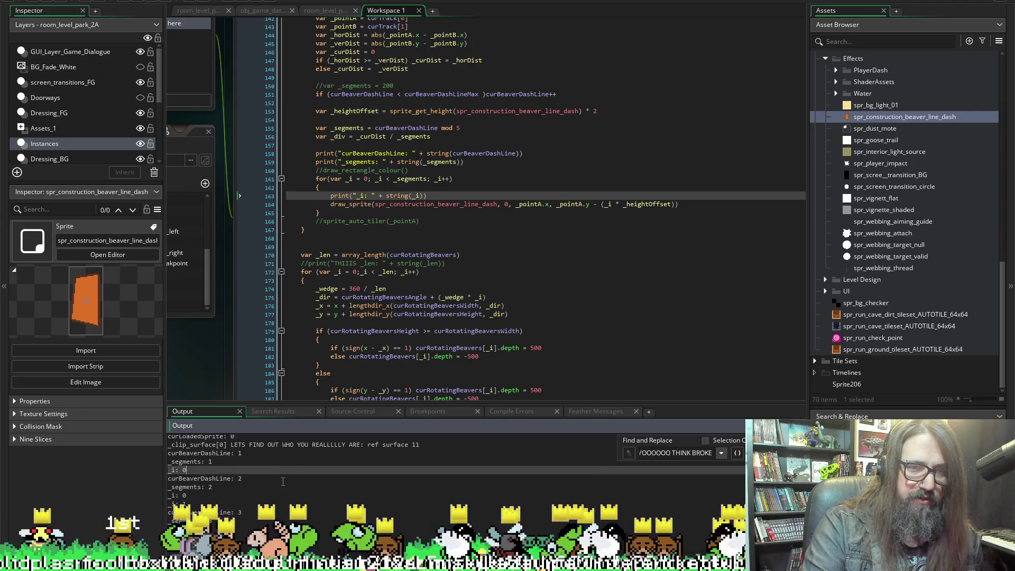
{"action": "scroll", "coordinate": [188, 475], "scroll_direction": "up", "scroll_amount": 2}
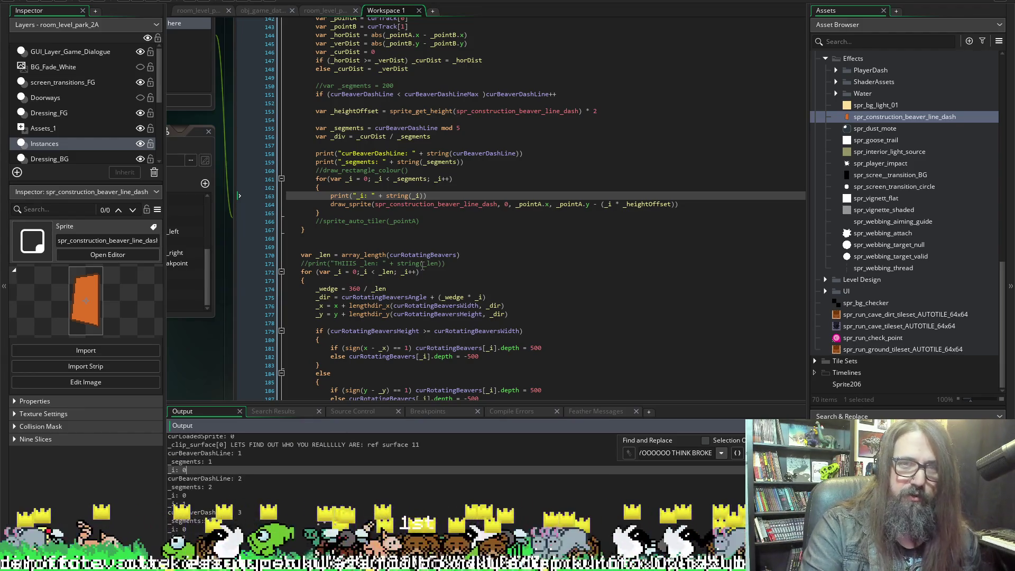
{"action": "double_click", "coordinate": [458, 128]}
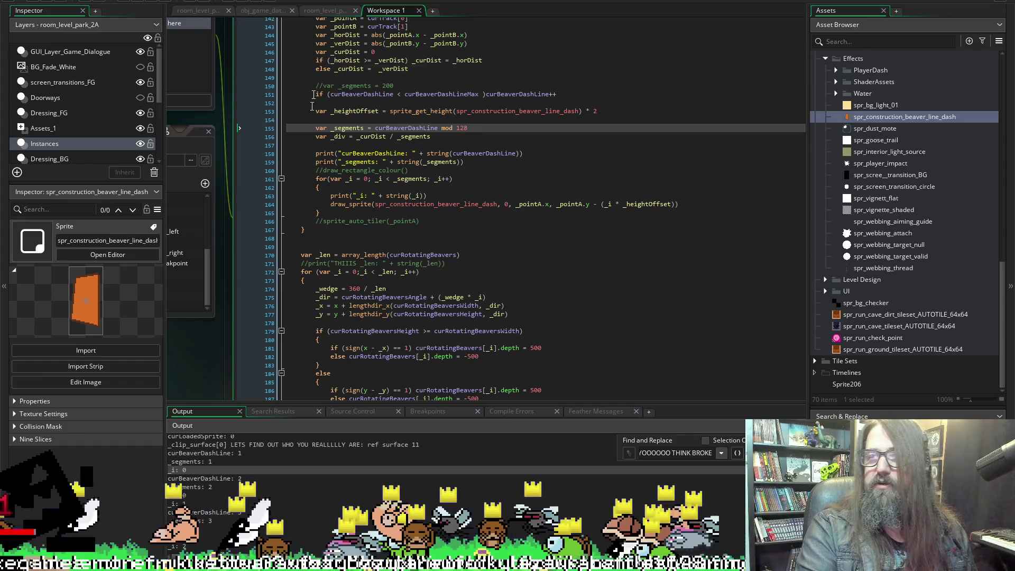
{"action": "left_click", "coordinate": [141, 2]}
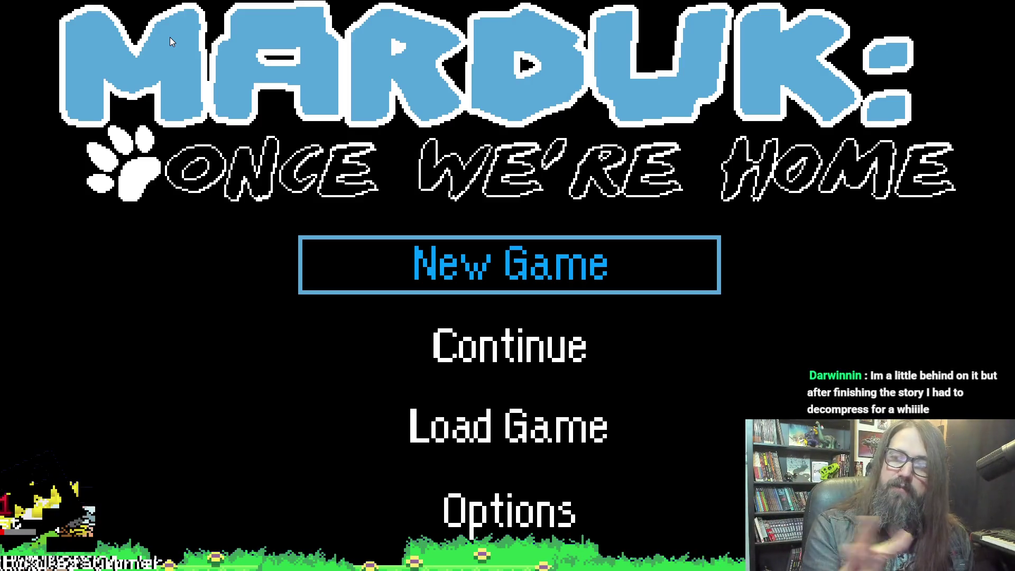
Continue into the level, watch _i climb past 70 in Output, then rebuild with F5.
{"action": "key", "text": "Down"}
{"action": "key", "text": "Return"}
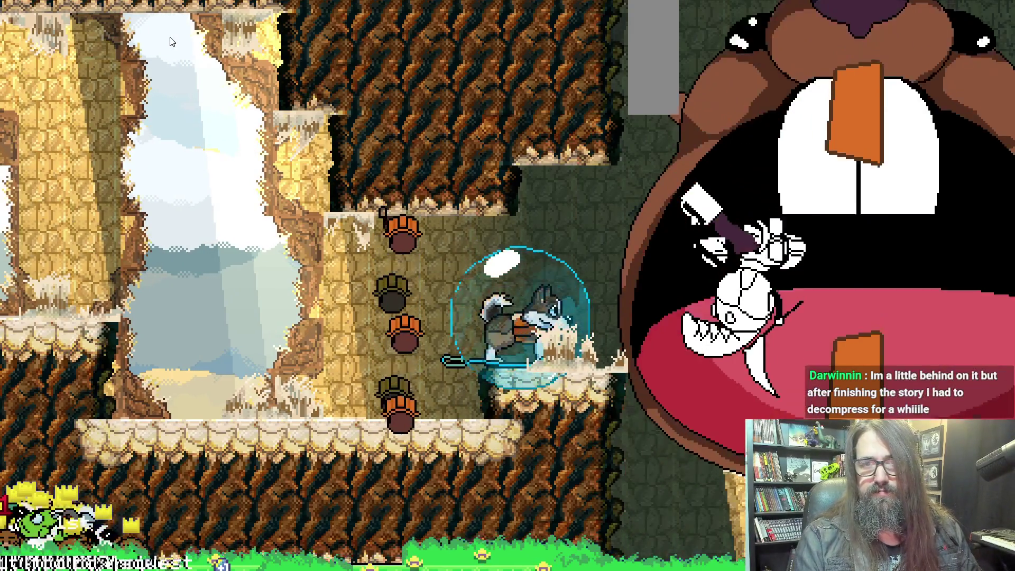
{"action": "key", "text": "alt+Tab"}
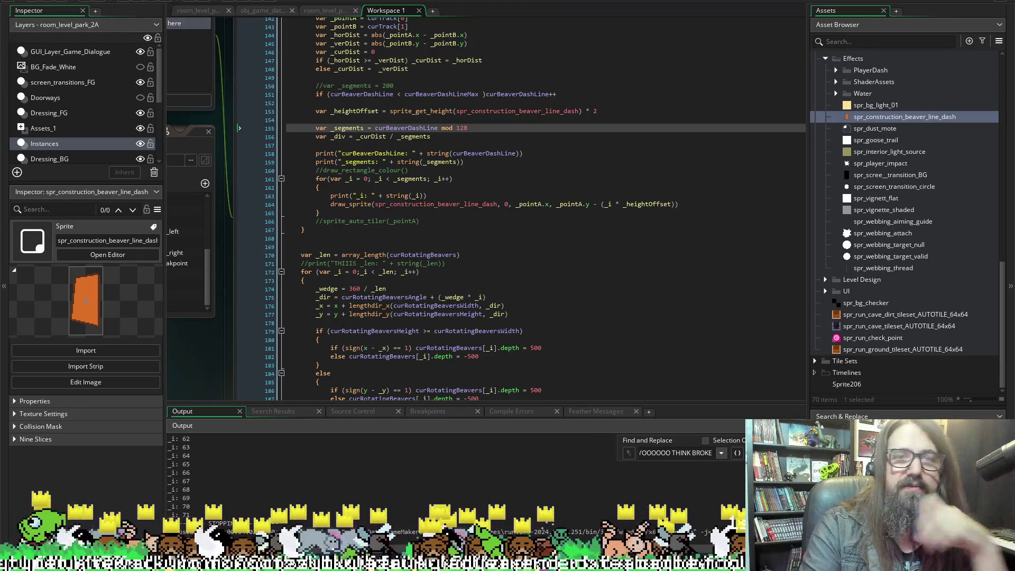
{"action": "key", "text": "F5"}
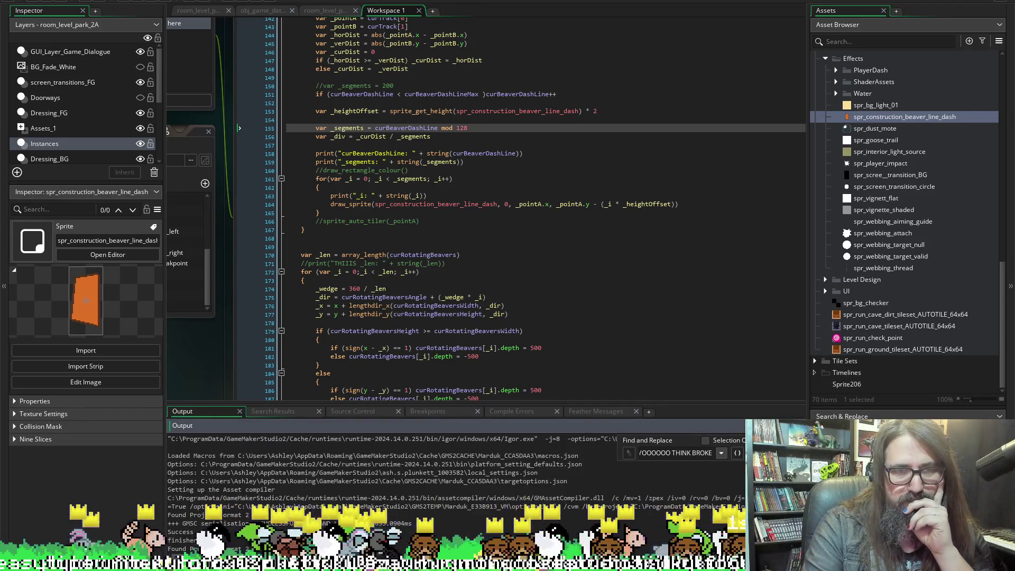
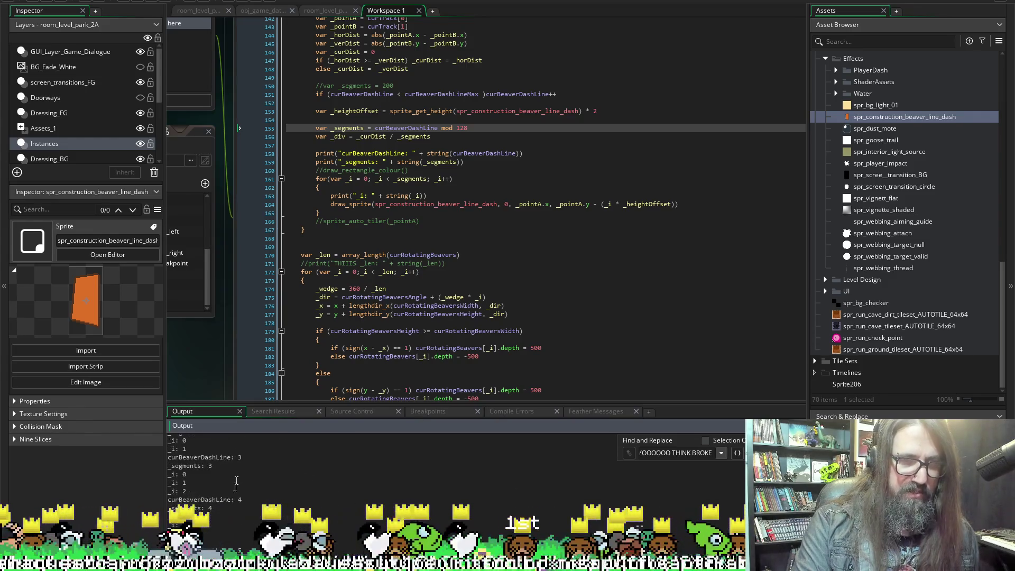
Review the _segments and curBeaverDashLine debug lines in the log and highlight curBeaverDashLine's uses.
{"action": "left_click", "coordinate": [254, 478]}
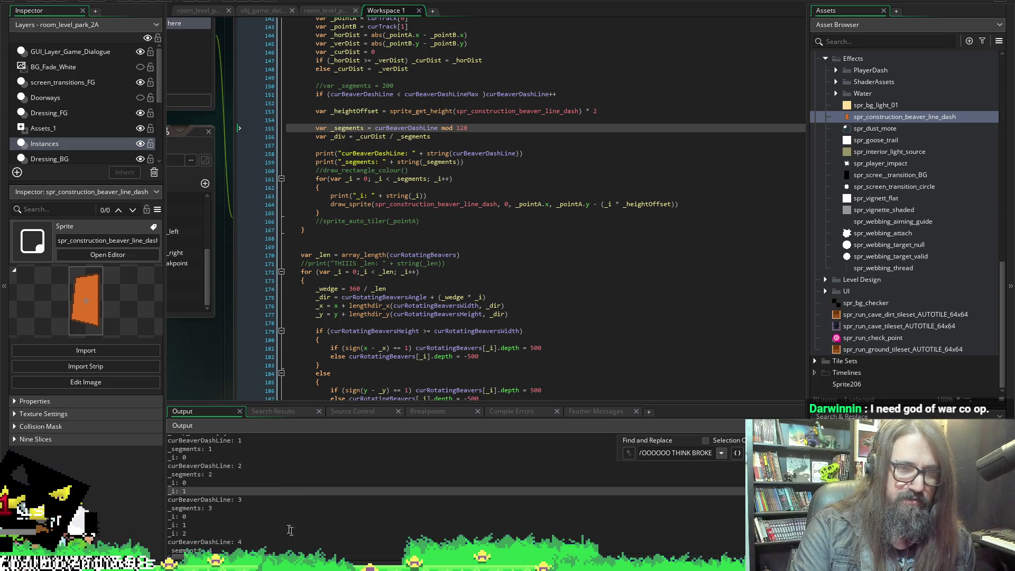
{"action": "scroll", "coordinate": [399, 293], "scroll_direction": "up", "scroll_amount": 1}
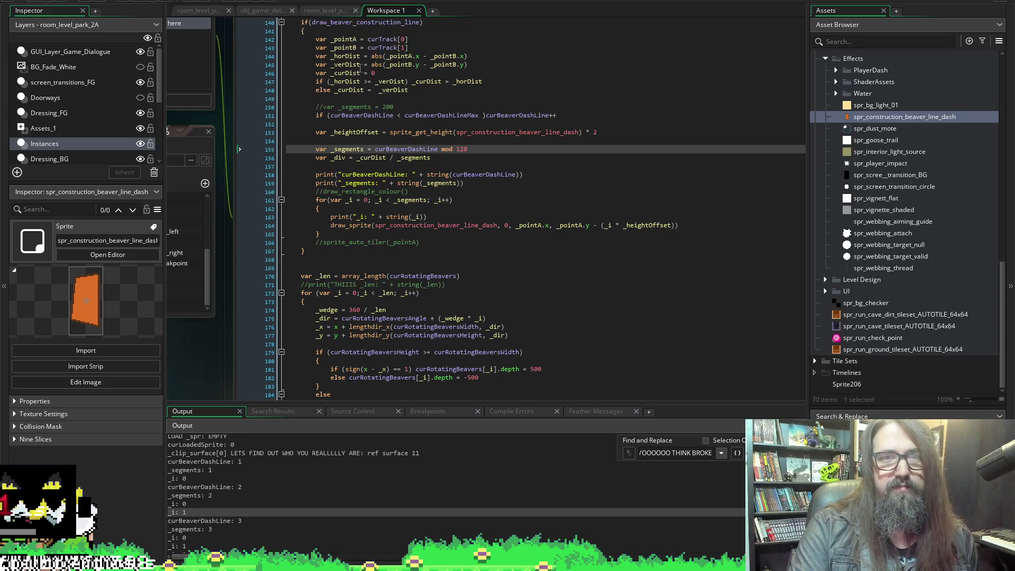
{"action": "left_click", "coordinate": [259, 470]}
{"action": "left_click", "coordinate": [259, 495]}
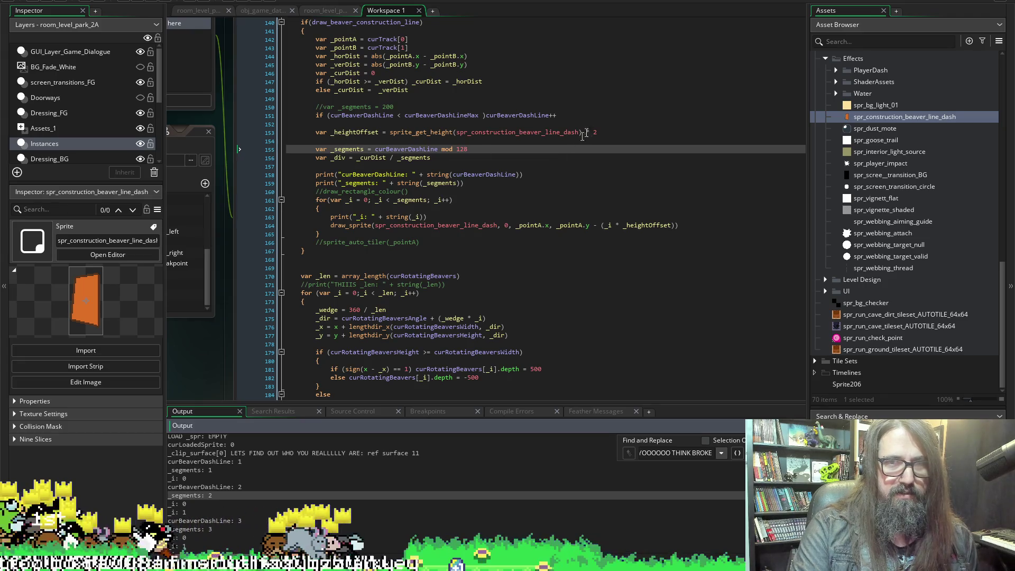
{"action": "double_click", "coordinate": [517, 115]}
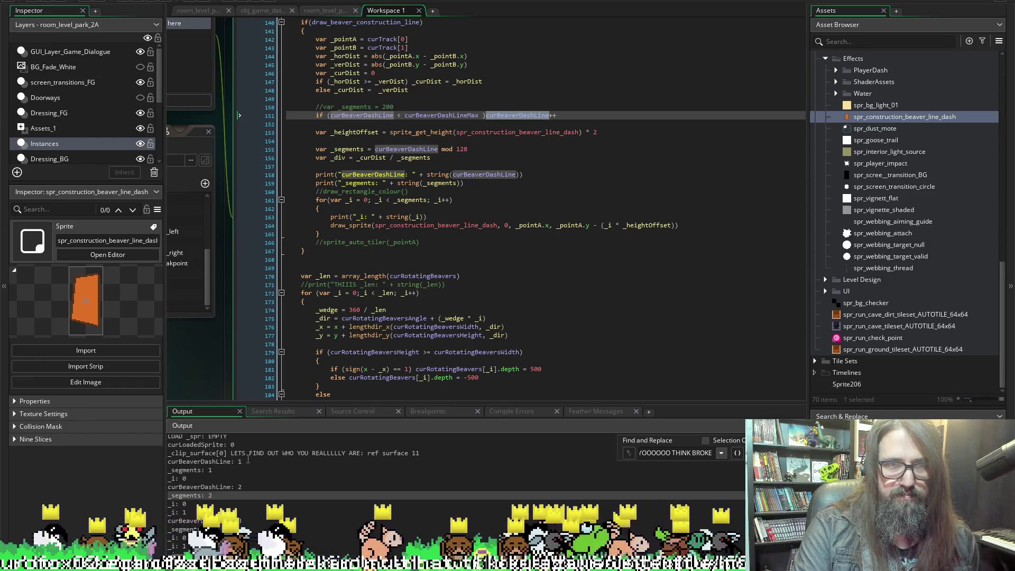
{"action": "left_click", "coordinate": [248, 460]}
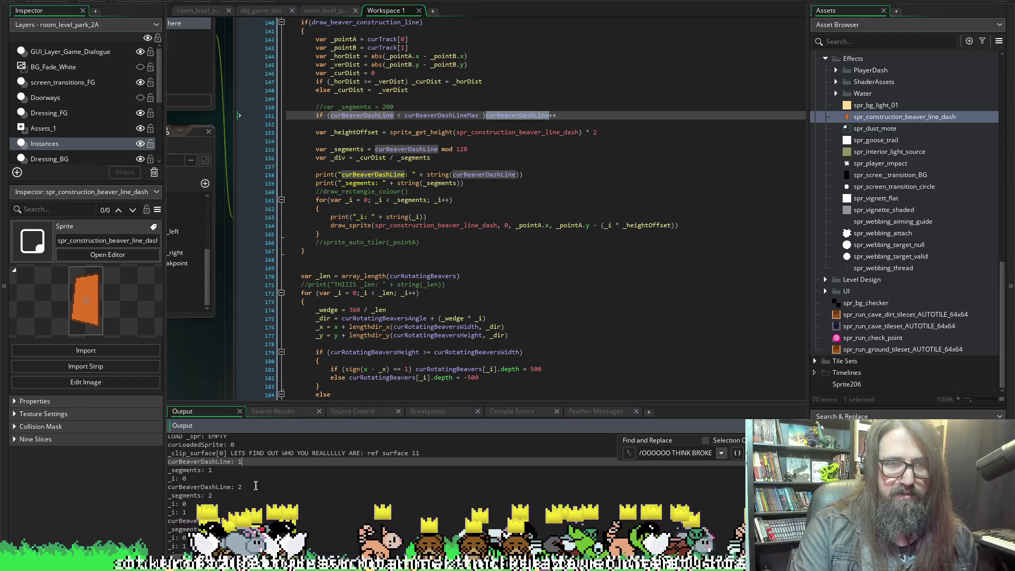
{"action": "left_click", "coordinate": [255, 485]}
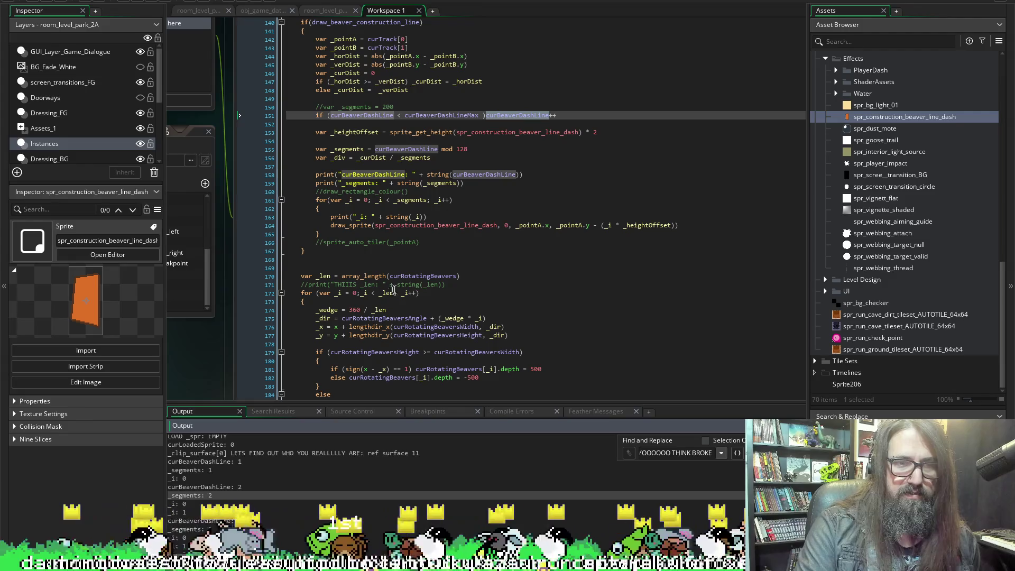
Select the 128 modulo value on line 155.
{"action": "scroll", "coordinate": [243, 497], "scroll_direction": "down", "scroll_amount": 2}
{"action": "scroll", "coordinate": [243, 496], "scroll_direction": "up", "scroll_amount": 3}
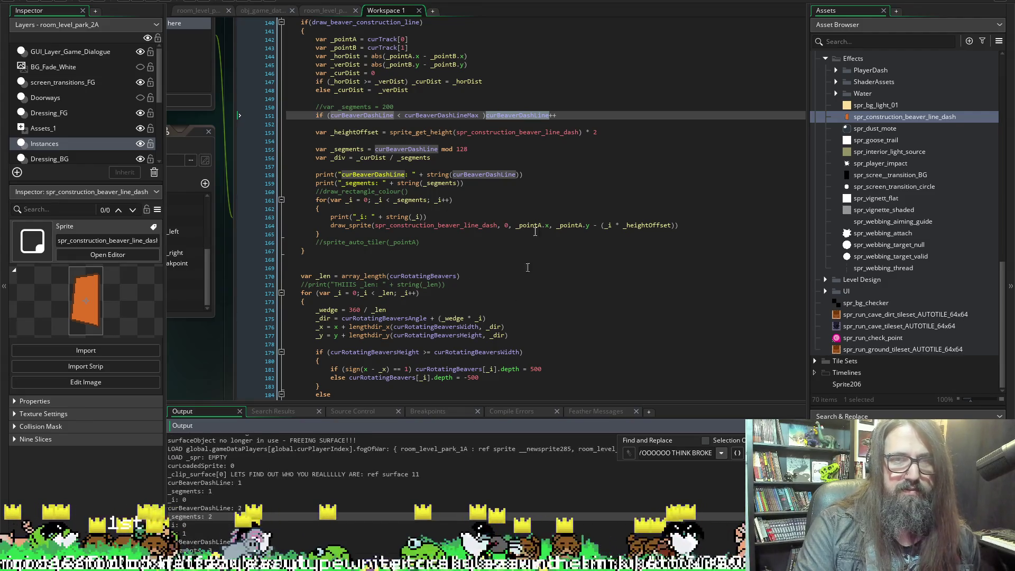
{"action": "left_click", "coordinate": [468, 149]}
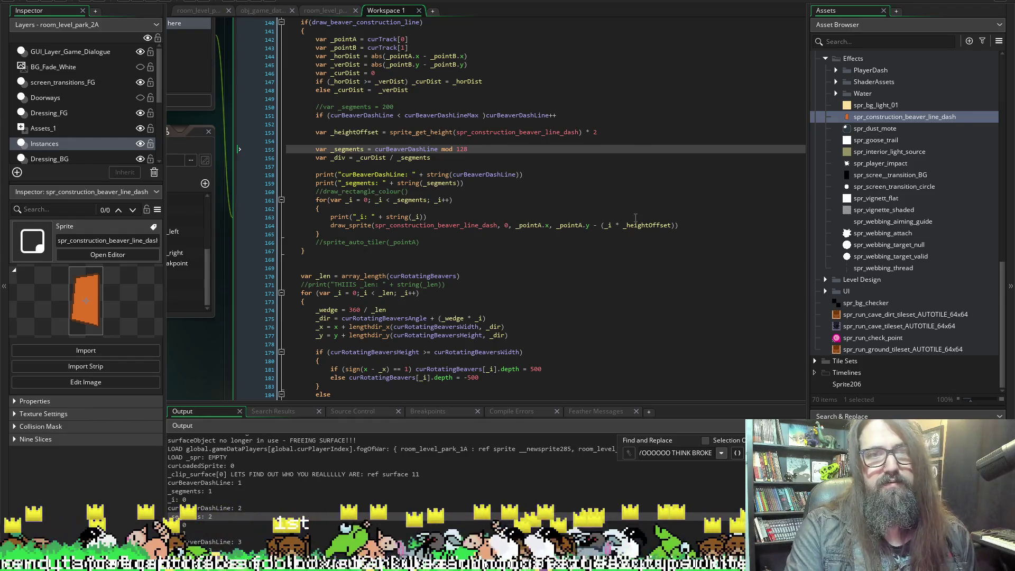
{"action": "scroll", "coordinate": [317, 222], "scroll_direction": "down", "scroll_amount": 1}
{"action": "scroll", "coordinate": [435, 181], "scroll_direction": "up", "scroll_amount": 3}
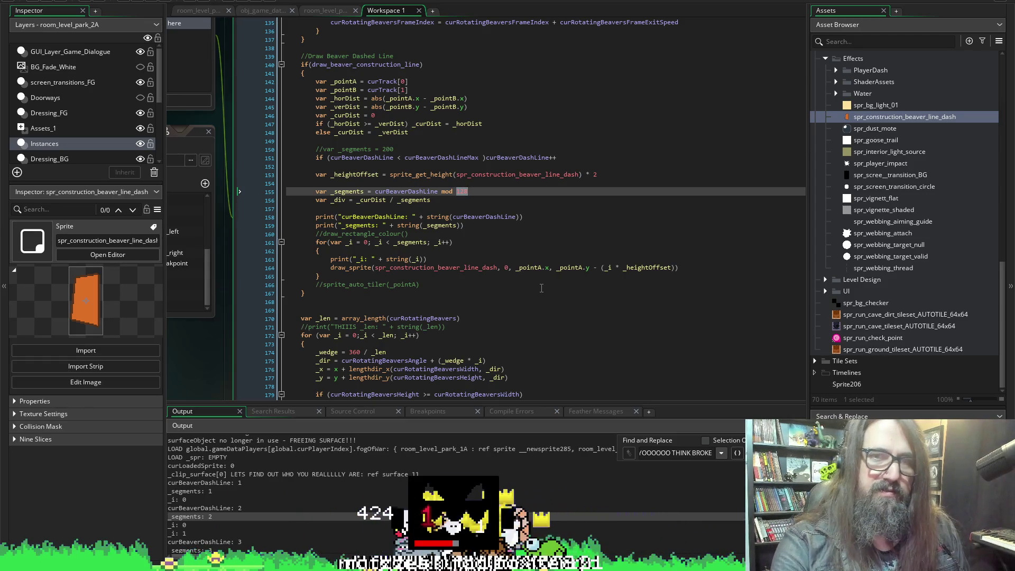
Change the modulo to 2 and launch the test build to its title menu.
{"action": "type", "text": "2"}
{"action": "key", "text": "F5"}
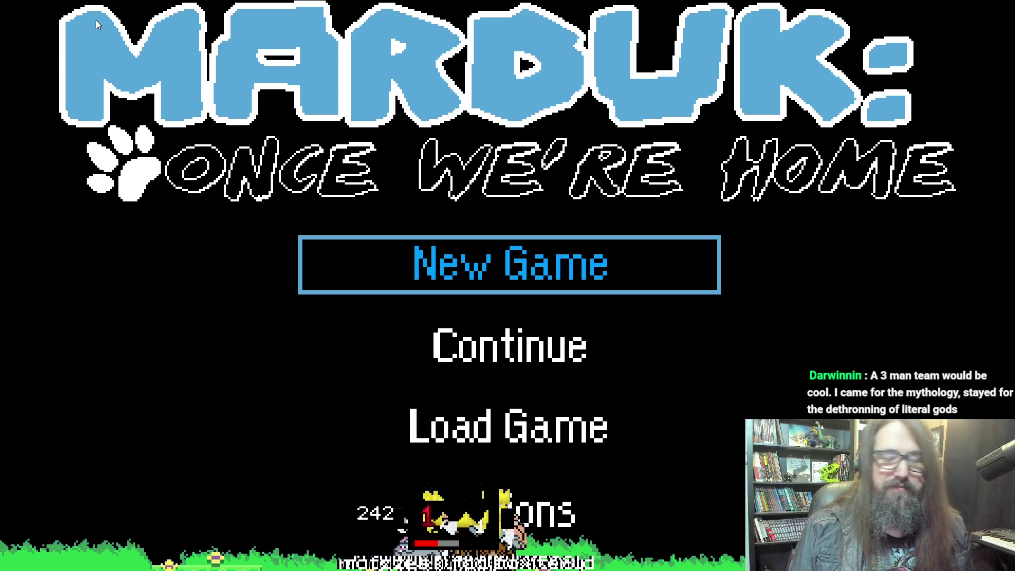
{"action": "key", "text": "Down"}
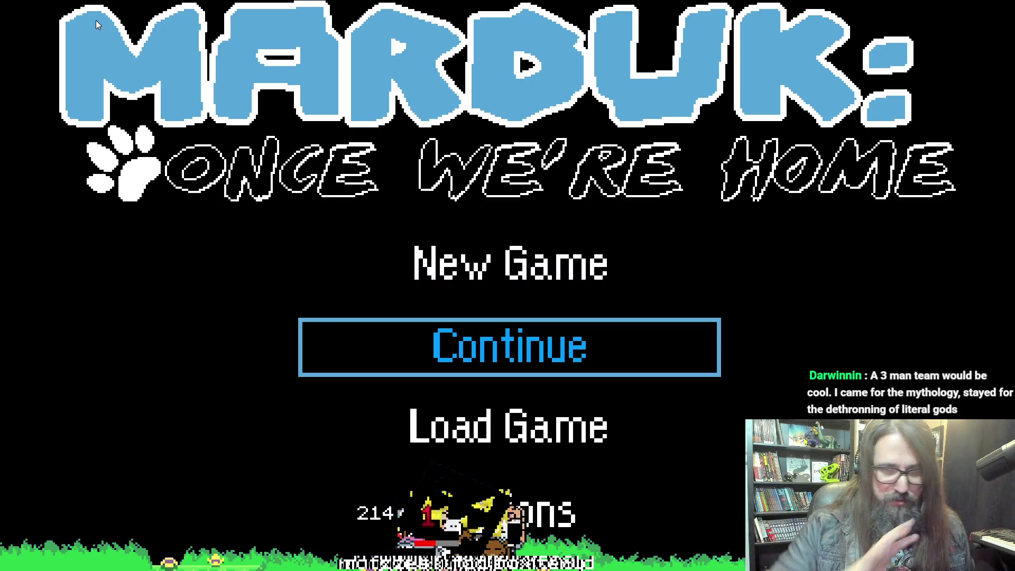
{"action": "key", "text": "Down"}
{"action": "key", "text": "Up"}
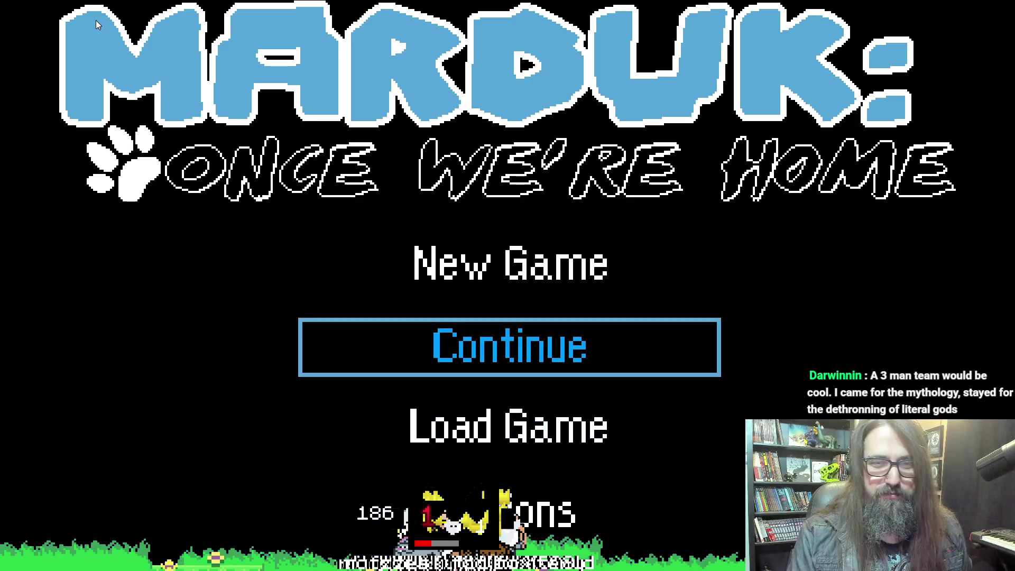
{"action": "key", "text": "Up"}
Choose Continue on the title menu to load the saved level.
{"action": "key", "text": "Down"}
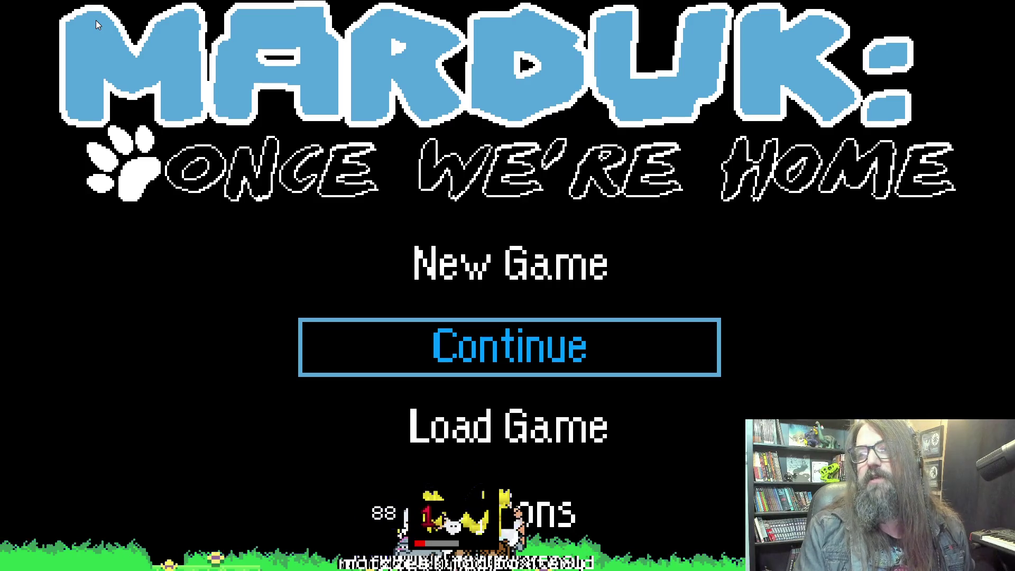
{"action": "key", "text": "Up"}
{"action": "key", "text": "Down"}
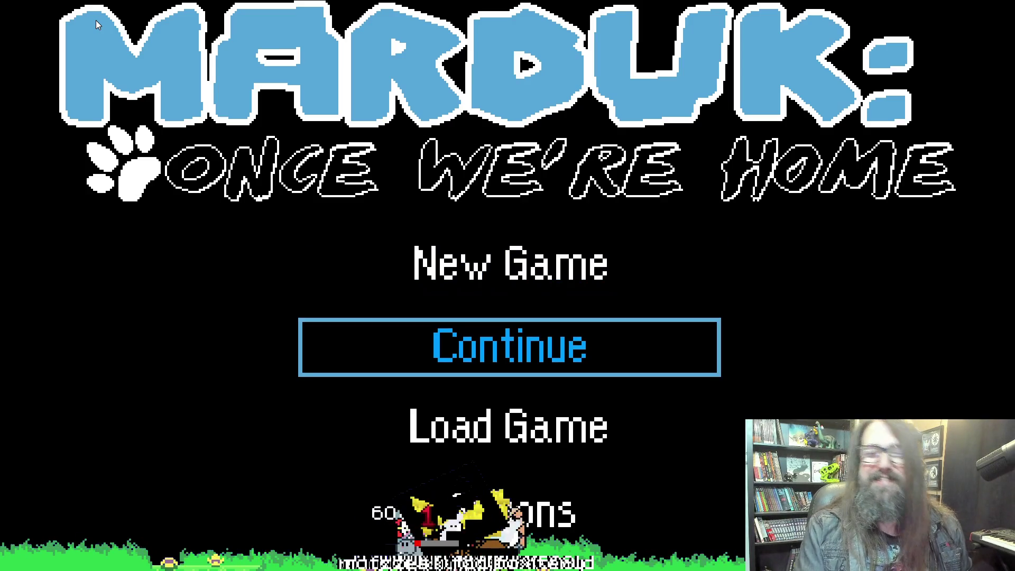
{"action": "key", "text": "Up"}
{"action": "key", "text": "Down"}
{"action": "key", "text": "Return"}
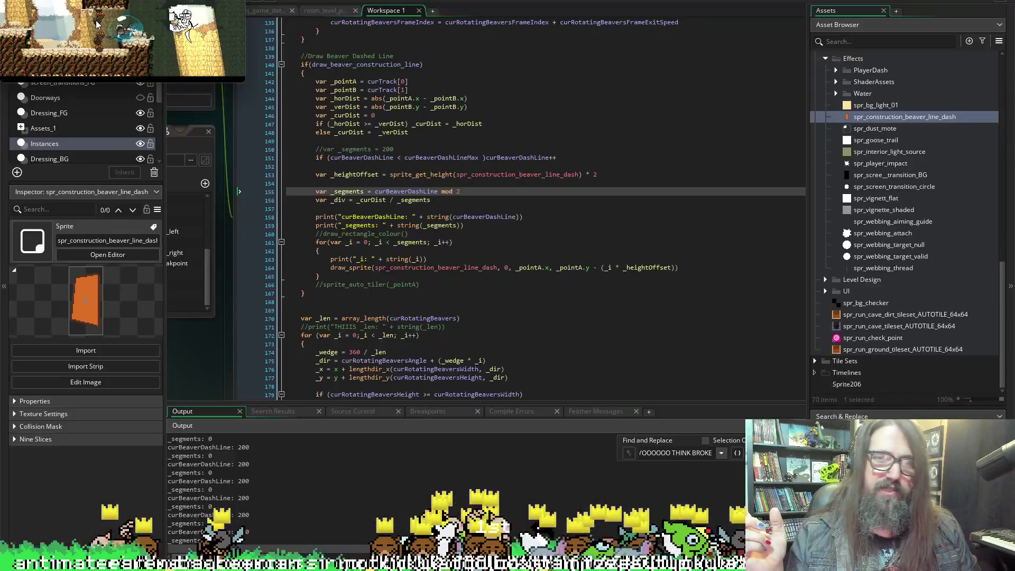
{"action": "key", "text": "alt+Return"}
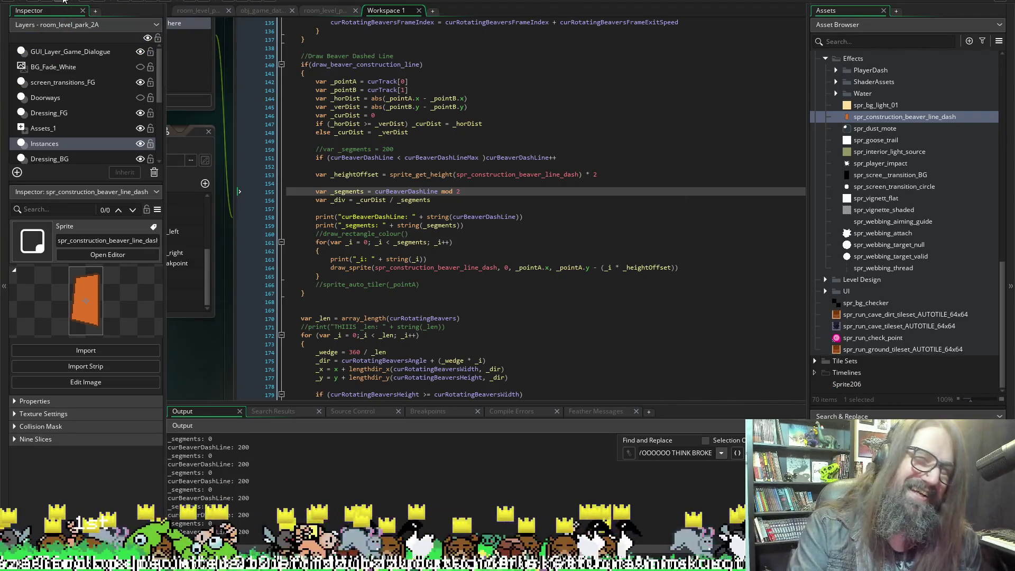
Stop the test run, change line 155 to mod 8, and relaunch the game.
{"action": "left_click", "coordinate": [143, 1]}
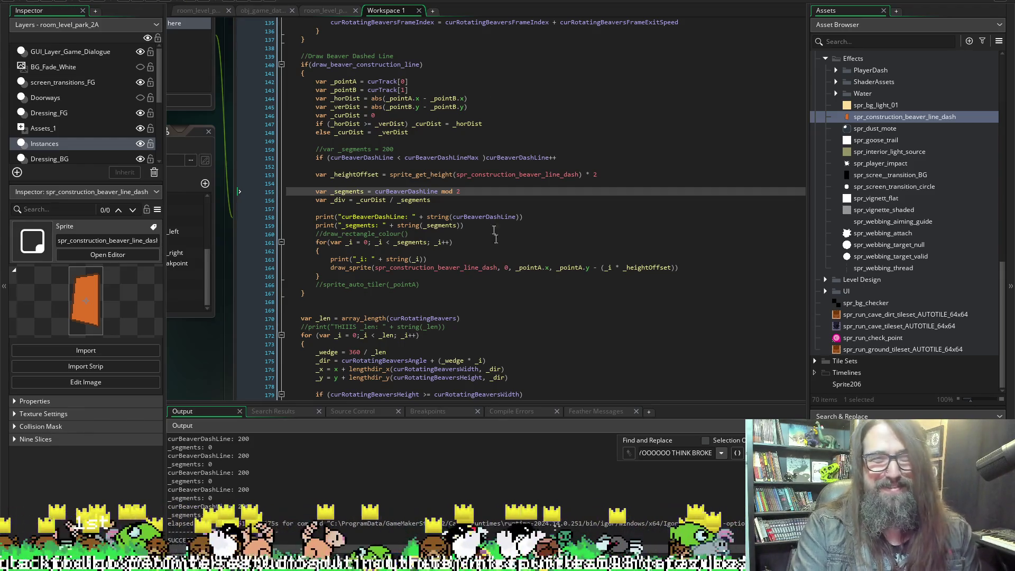
{"action": "left_click", "coordinate": [475, 193]}
{"action": "type", "text": "8"}
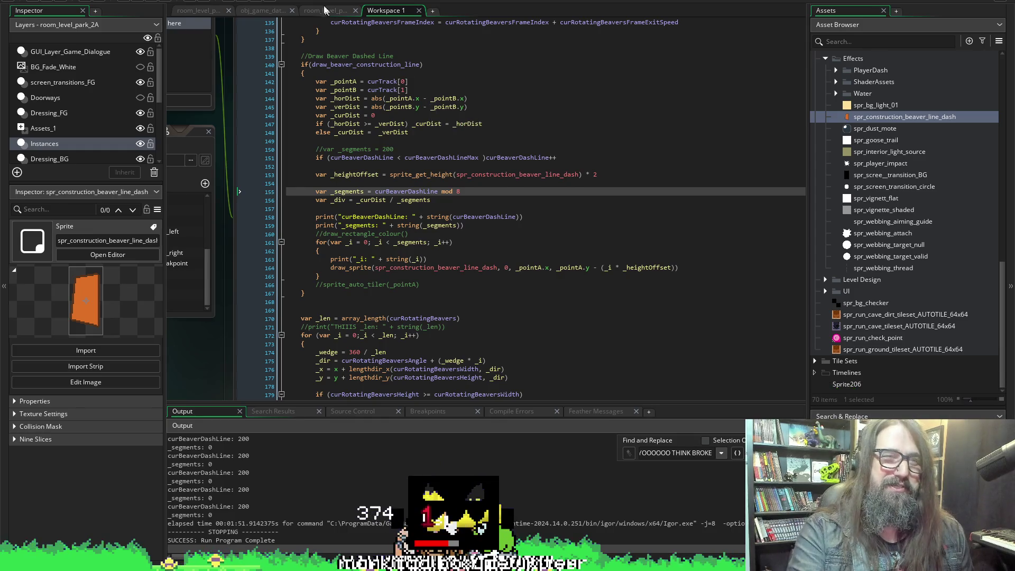
{"action": "left_click", "coordinate": [135, 2]}
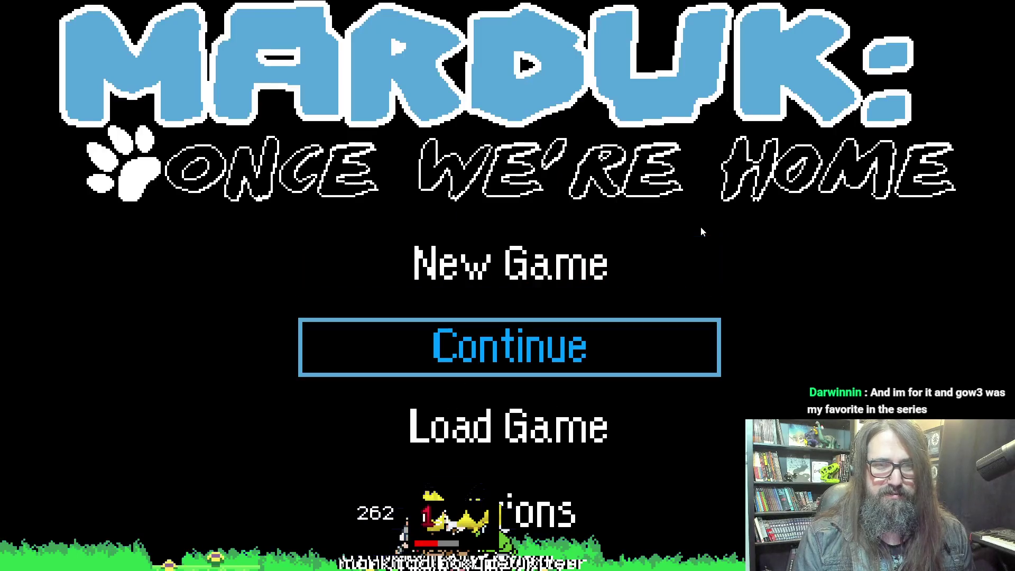
Continue the saved game into the level to check the dashed line, then leave fullscreen.
{"action": "key", "text": "Return"}
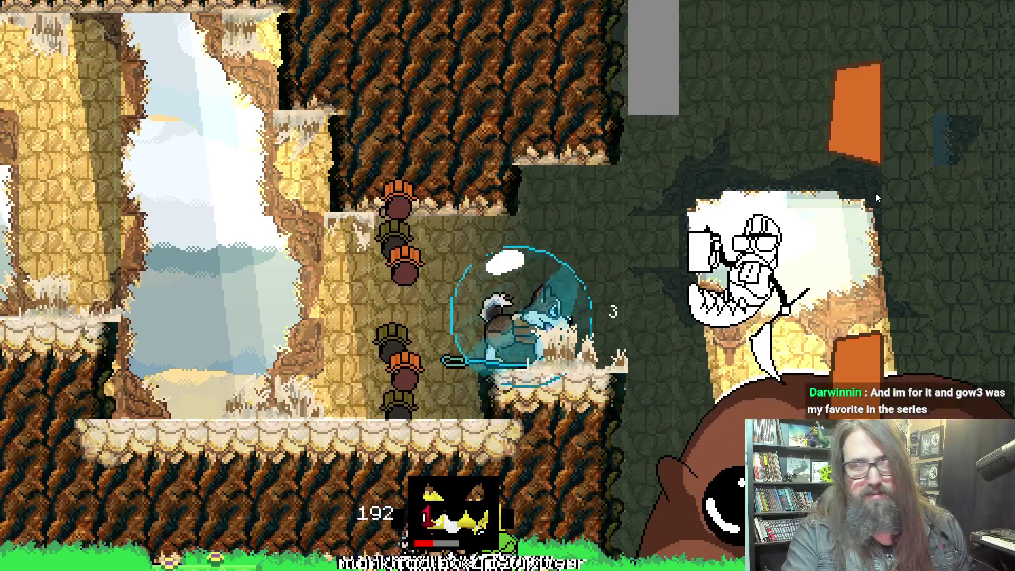
{"action": "key", "text": "alt+Tab"}
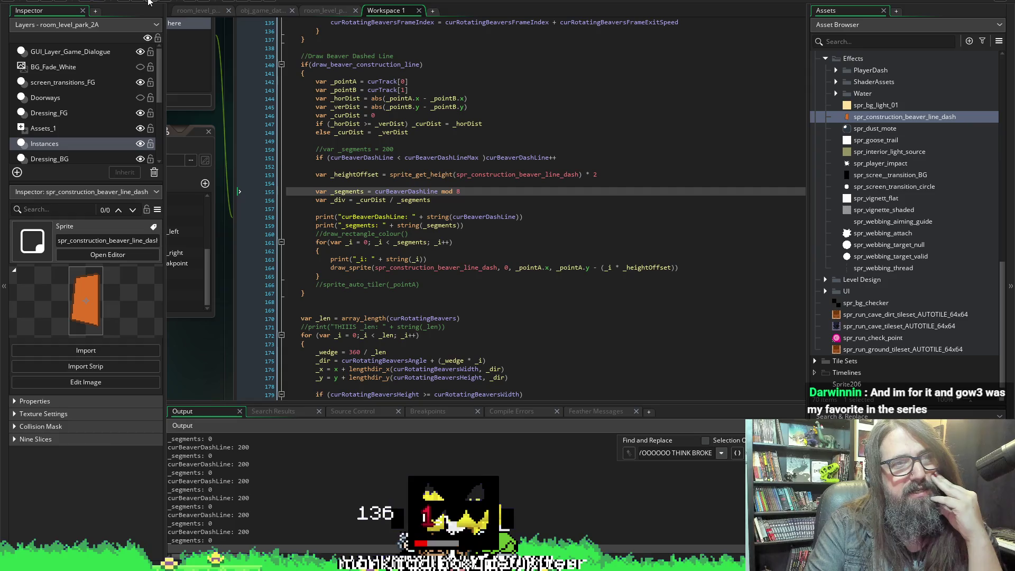
Stop the game and jump to the latest curBeaverDashLine and _segments lines in the output log.
{"action": "left_click", "coordinate": [152, 5]}
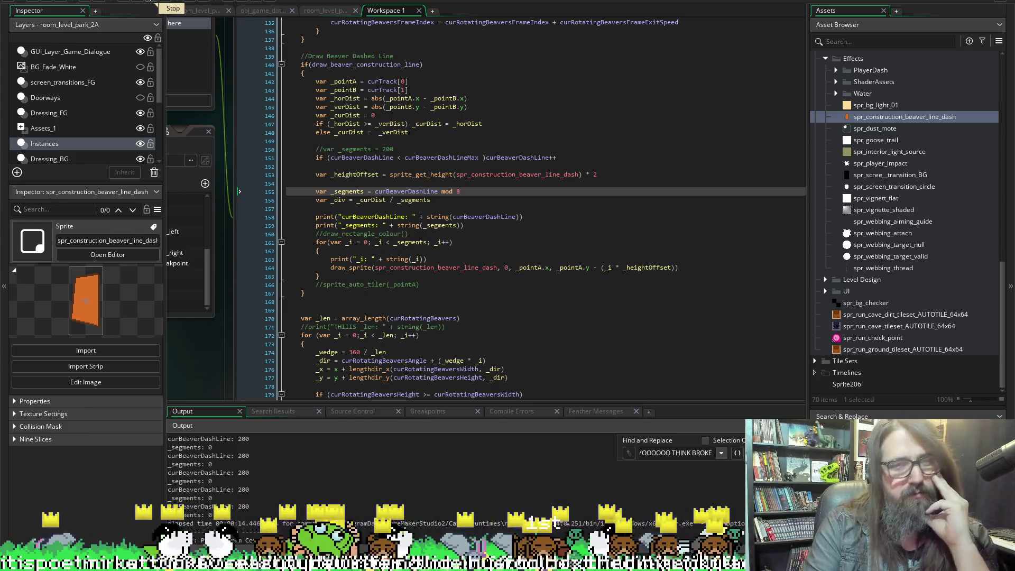
{"action": "scroll", "coordinate": [405, 468], "scroll_direction": "down", "scroll_amount": 2}
{"action": "scroll", "coordinate": [405, 469], "scroll_direction": "down", "scroll_amount": 1}
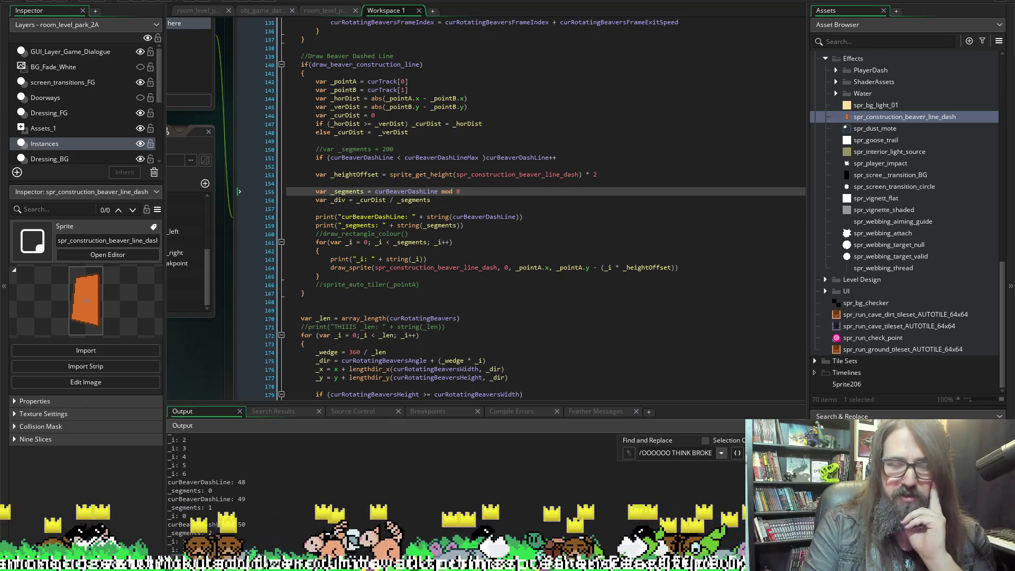
{"action": "left_click", "coordinate": [545, 475]}
{"action": "key", "text": "ctrl+End"}
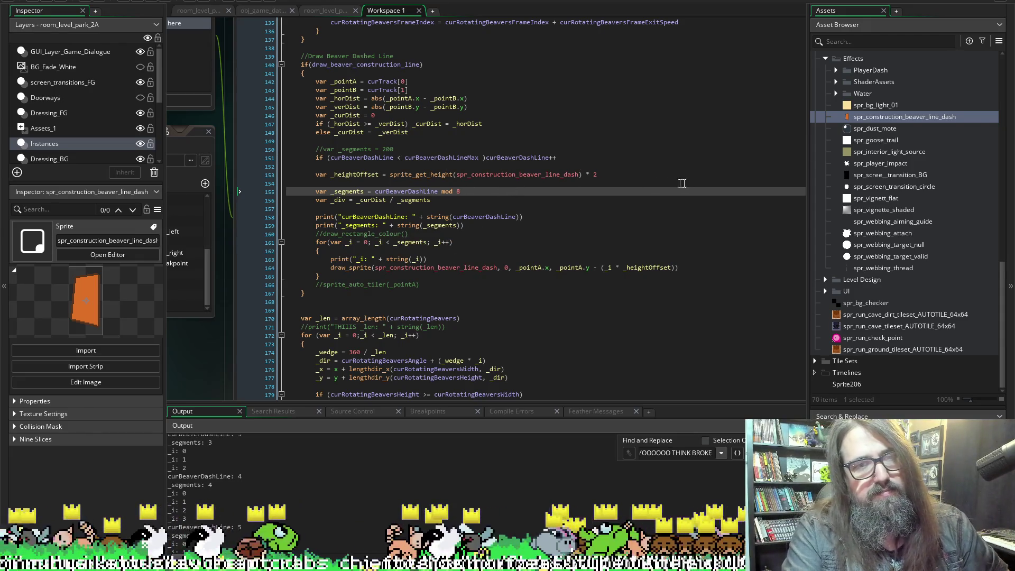
Select _div and search the Draw code for its occurrences.
{"action": "double_click", "coordinate": [338, 200]}
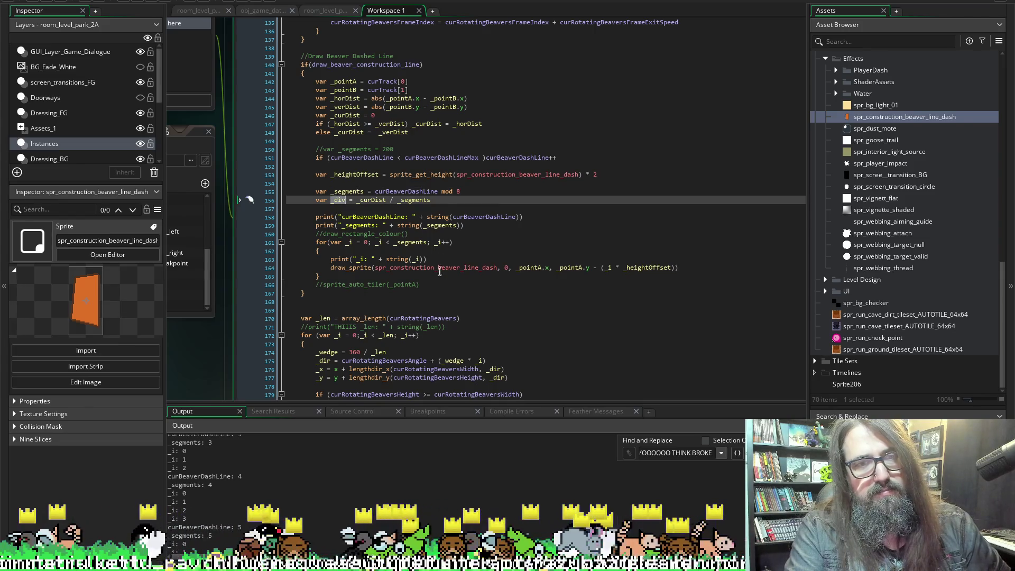
{"action": "scroll", "coordinate": [505, 185], "scroll_direction": "down", "scroll_amount": 3}
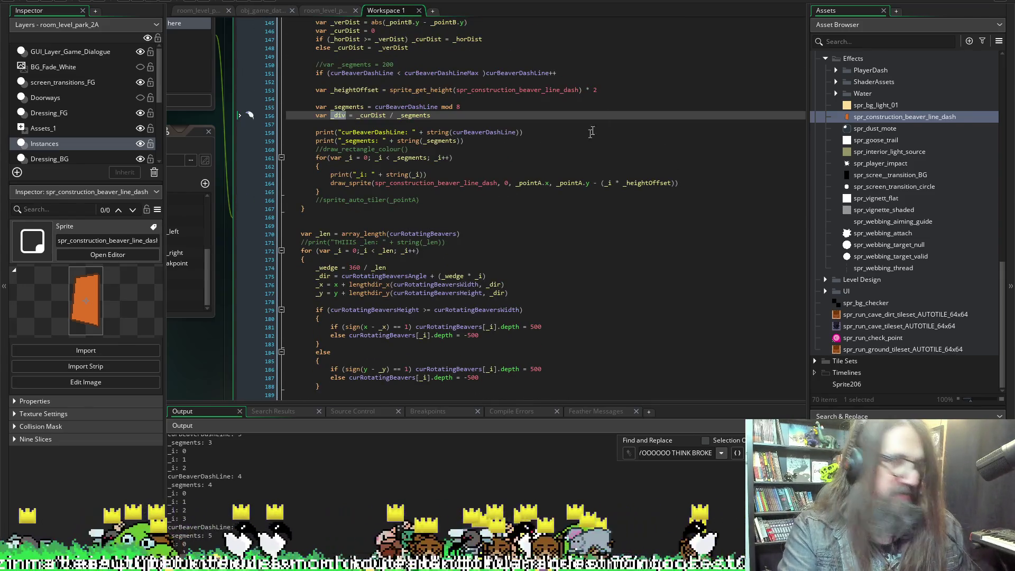
{"action": "left_click", "coordinate": [681, 108]}
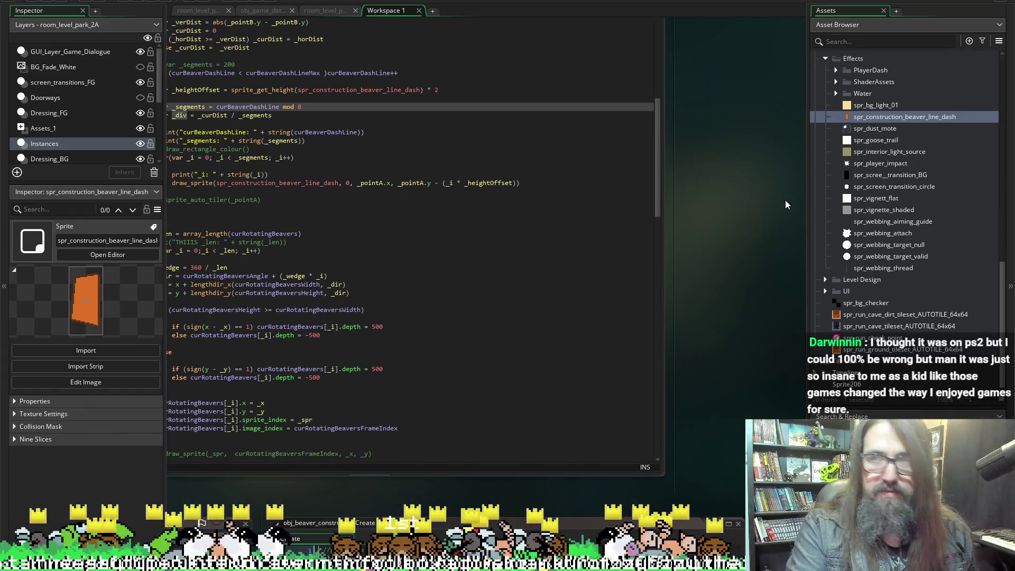
{"action": "key", "text": "ctrl+f"}
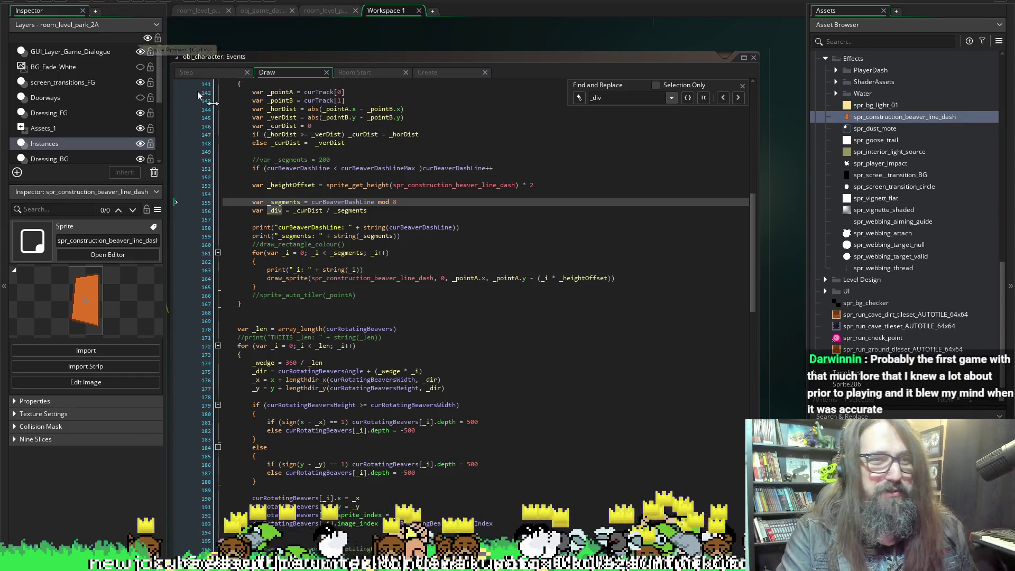
Return to the obj_character Draw code and place the caret before the if on line 151.
{"action": "left_click", "coordinate": [421, 208]}
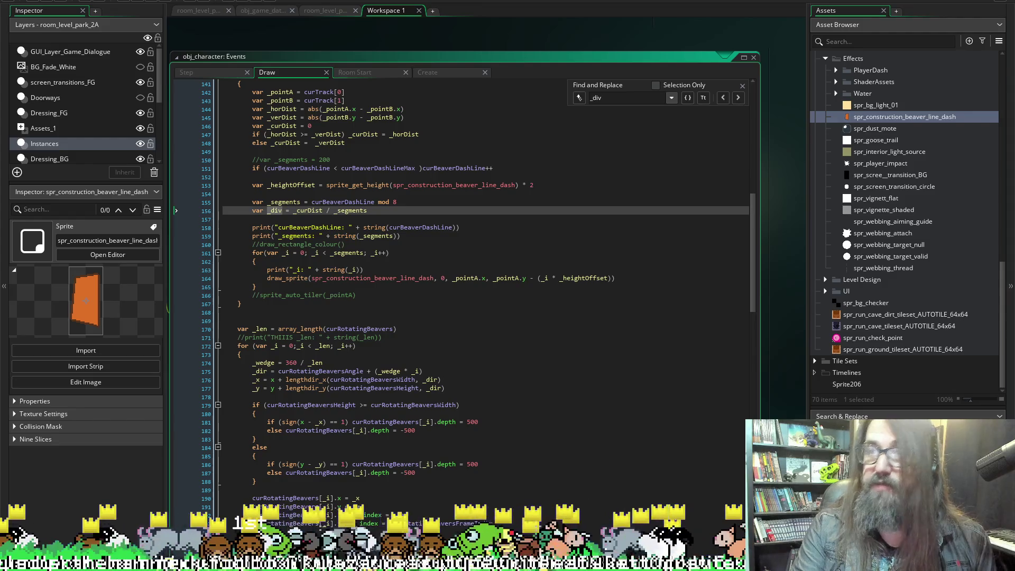
{"action": "left_click", "coordinate": [63, 3]}
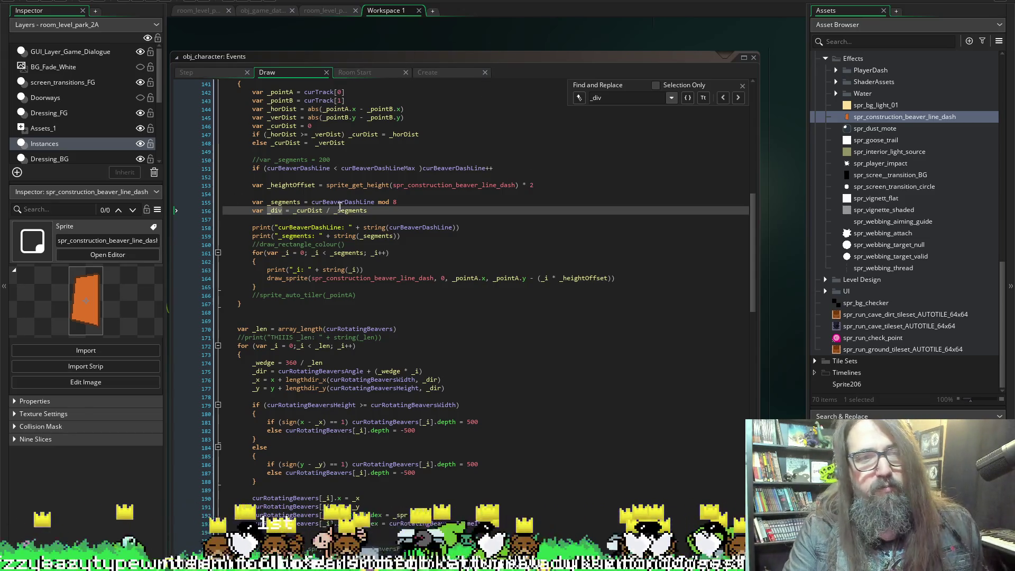
{"action": "left_click", "coordinate": [376, 211]}
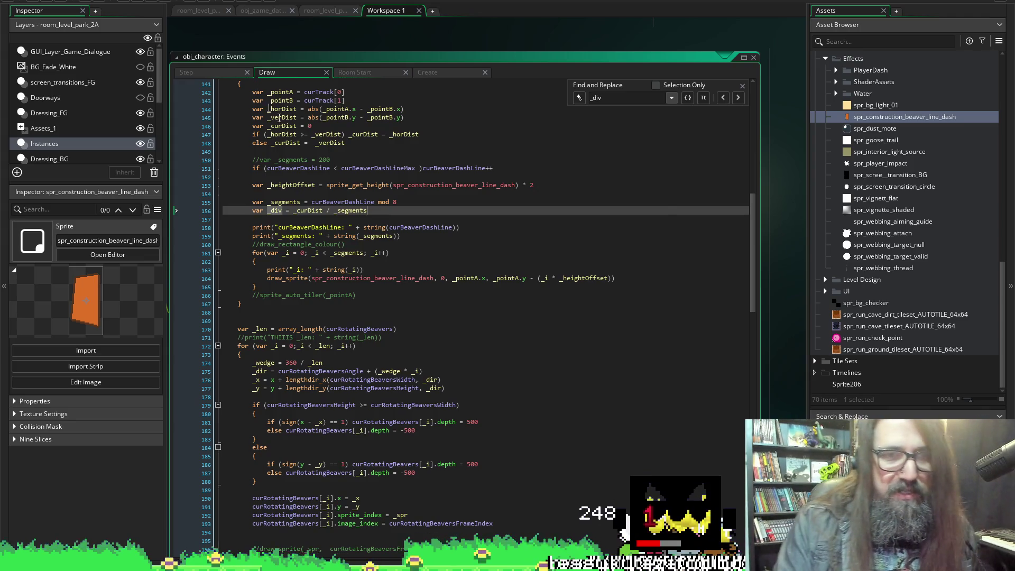
{"action": "mouse_move", "coordinate": [377, 182]}
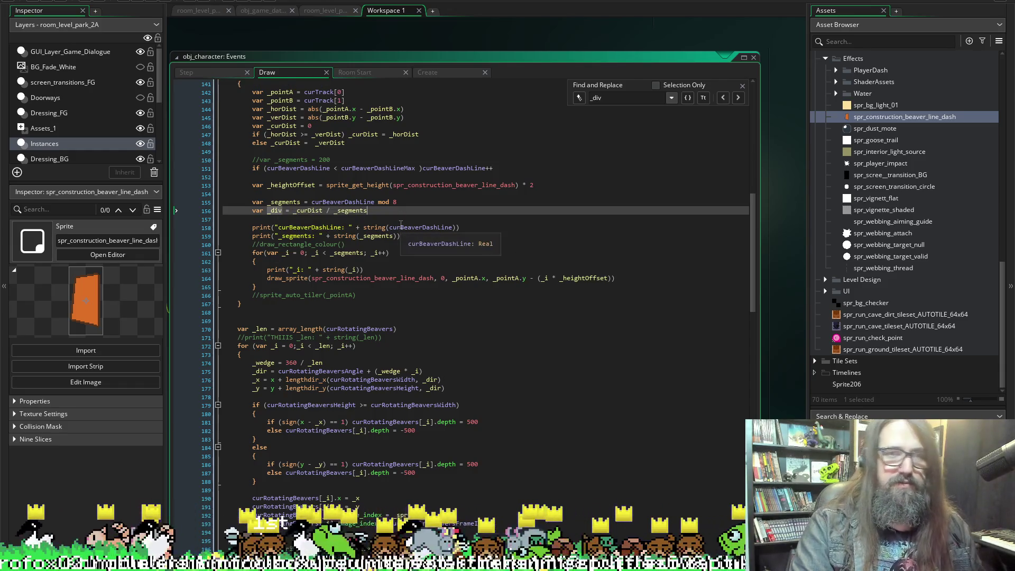
{"action": "left_click", "coordinate": [247, 168]}
Comment out the line-151 check and both debug print lines, then save.
{"action": "type", "text": "///"}
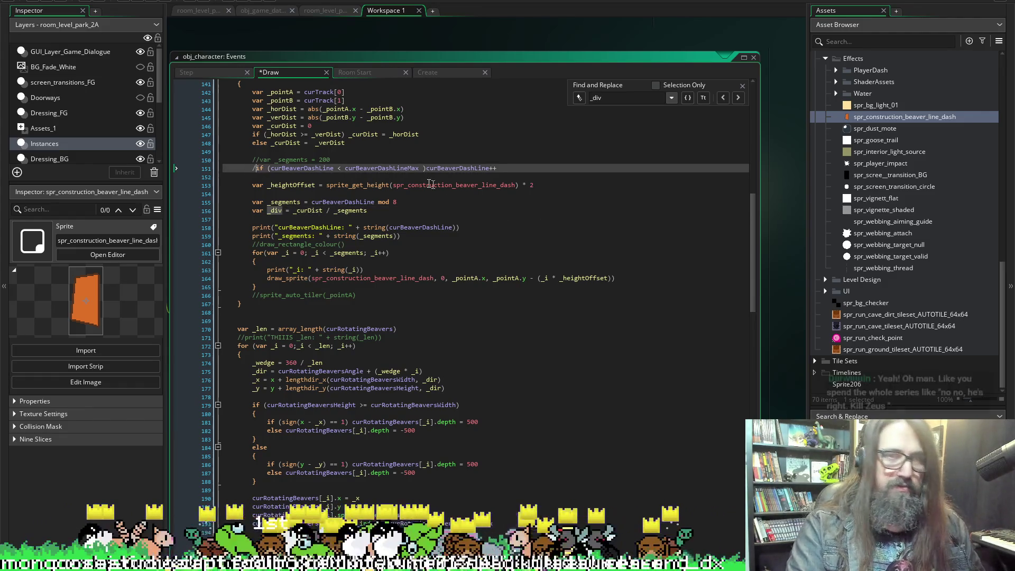
{"action": "key", "text": "BackSpace"}
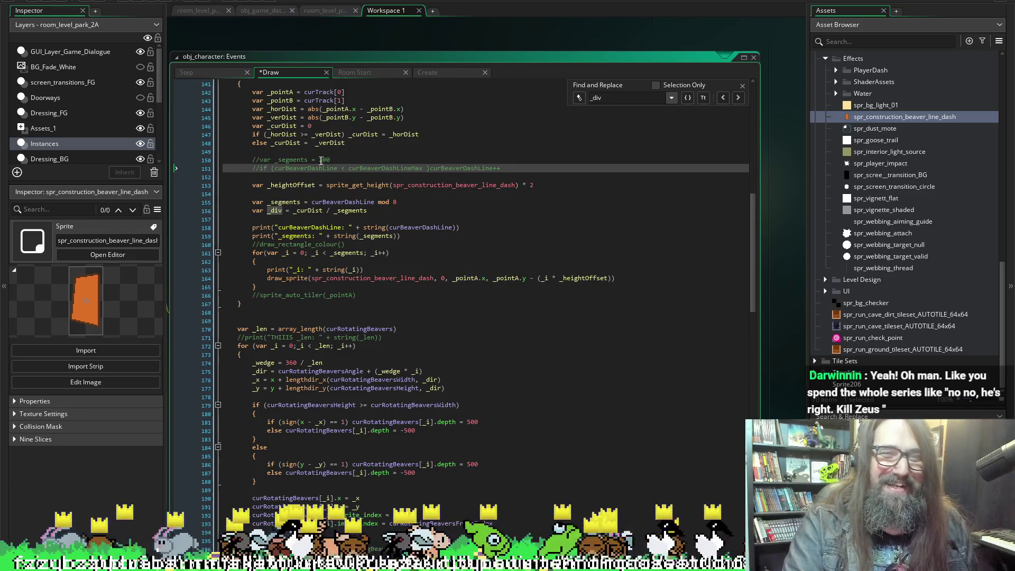
{"action": "left_click", "coordinate": [251, 228]}
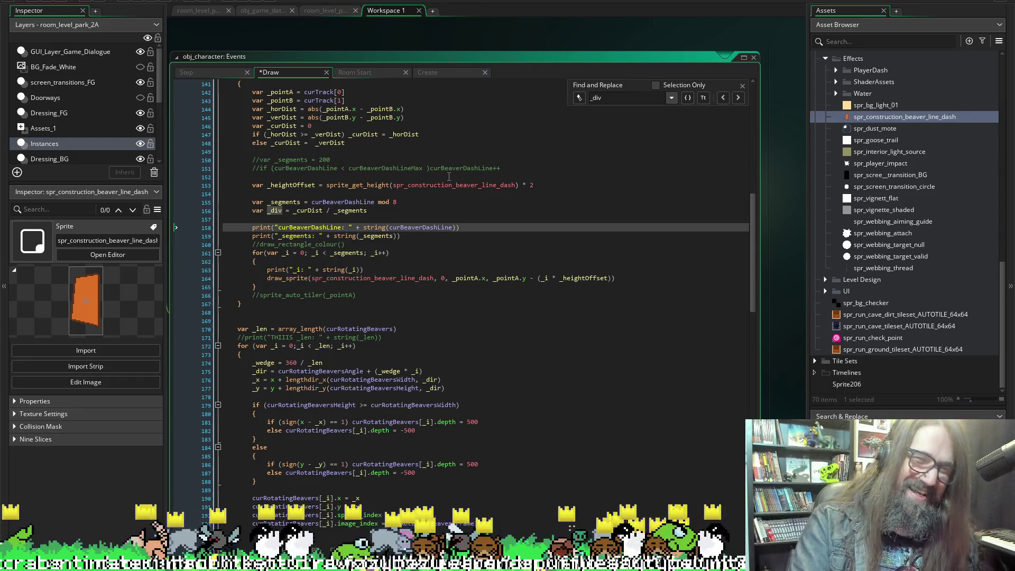
{"action": "type", "text": "//"}
{"action": "key", "text": "Down"}
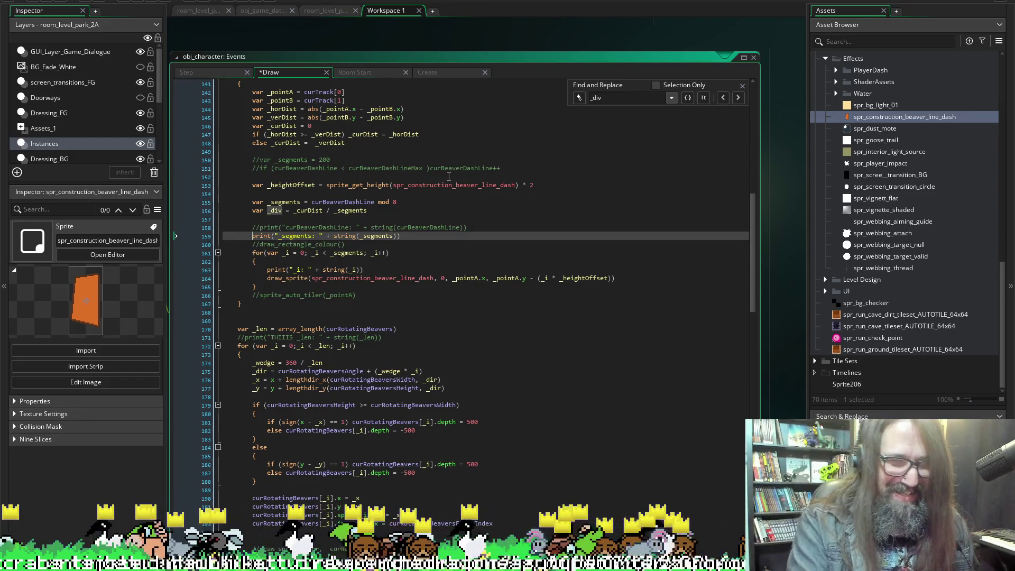
{"action": "type", "text": "/"}
{"action": "type", "text": "/"}
{"action": "key", "text": "ctrl+s"}
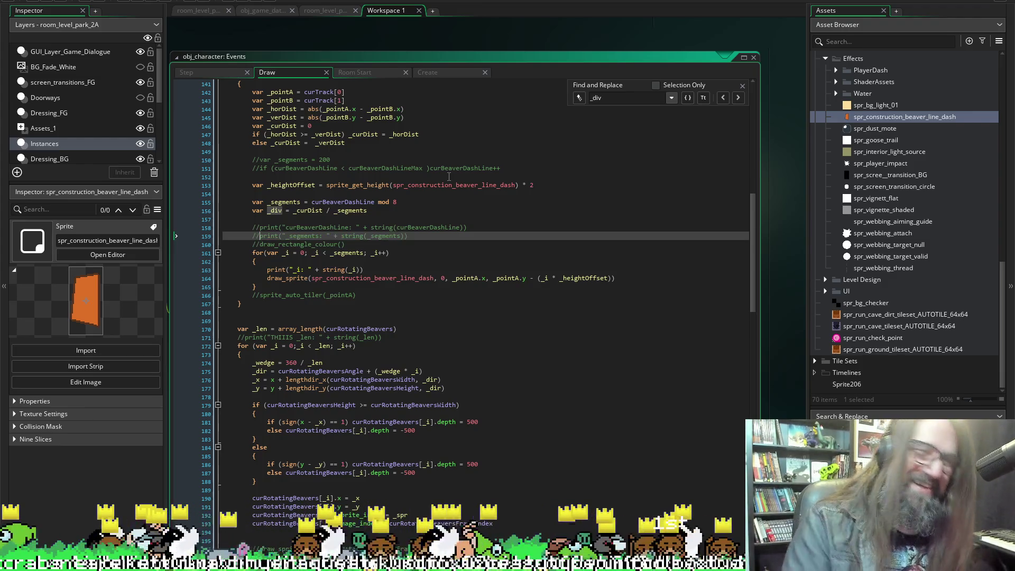
Add a curBeaverDashLine++ line below line 151 and uncomment the if check.
{"action": "double_click", "coordinate": [336, 168]}
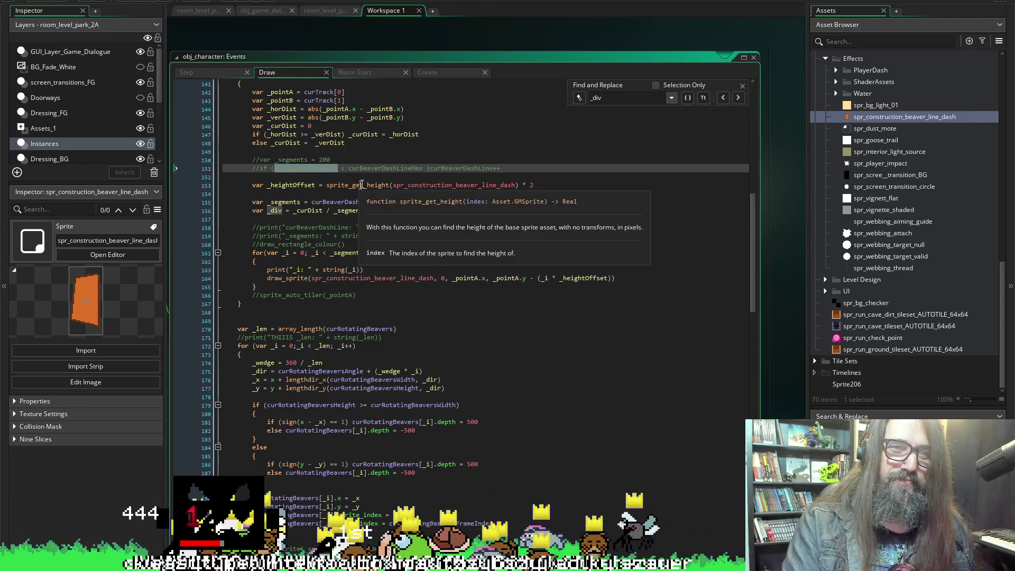
{"action": "key", "text": "Down"}
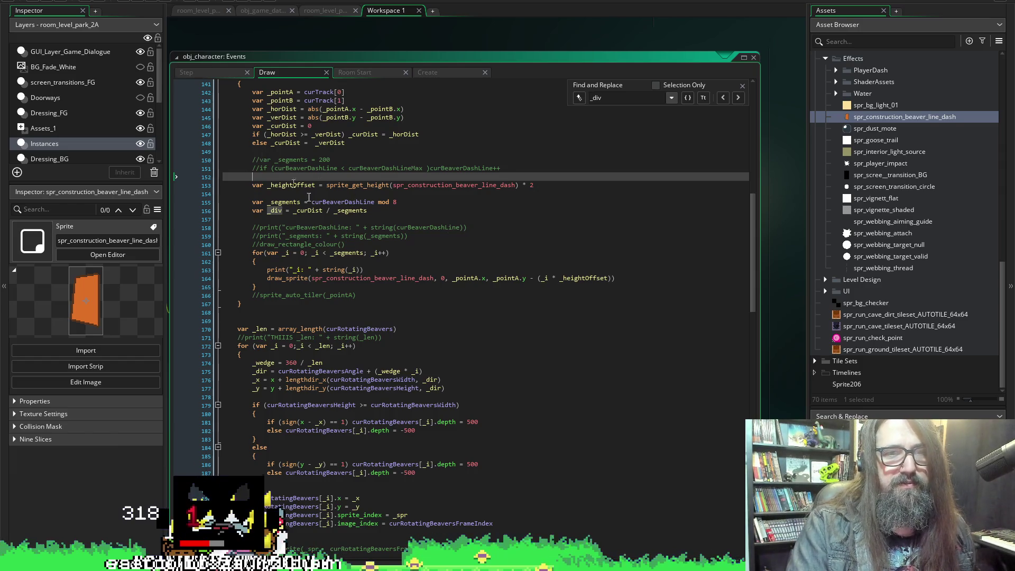
{"action": "type", "text": "curBeaverDashLine"}
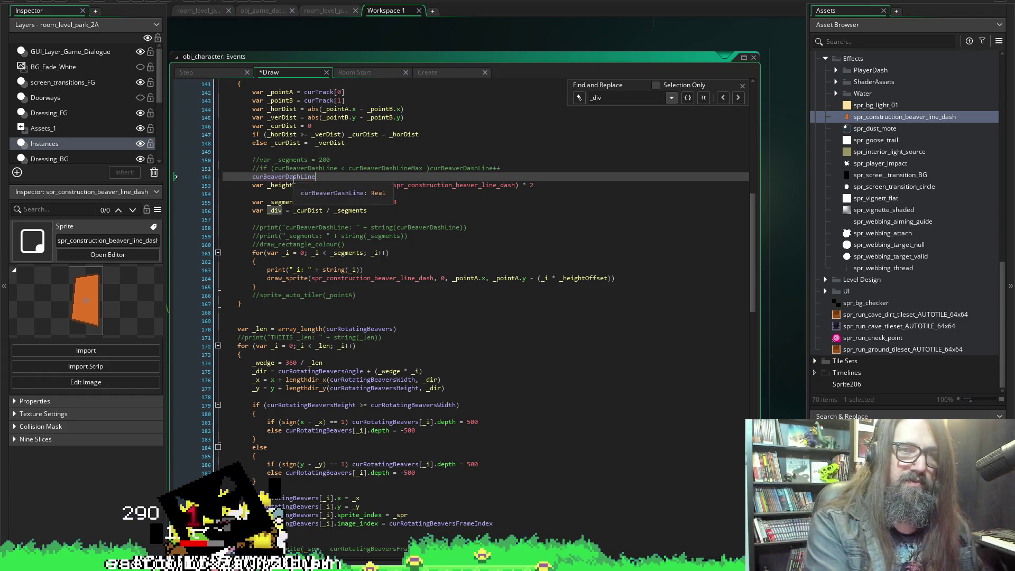
{"action": "type", "text": " =="}
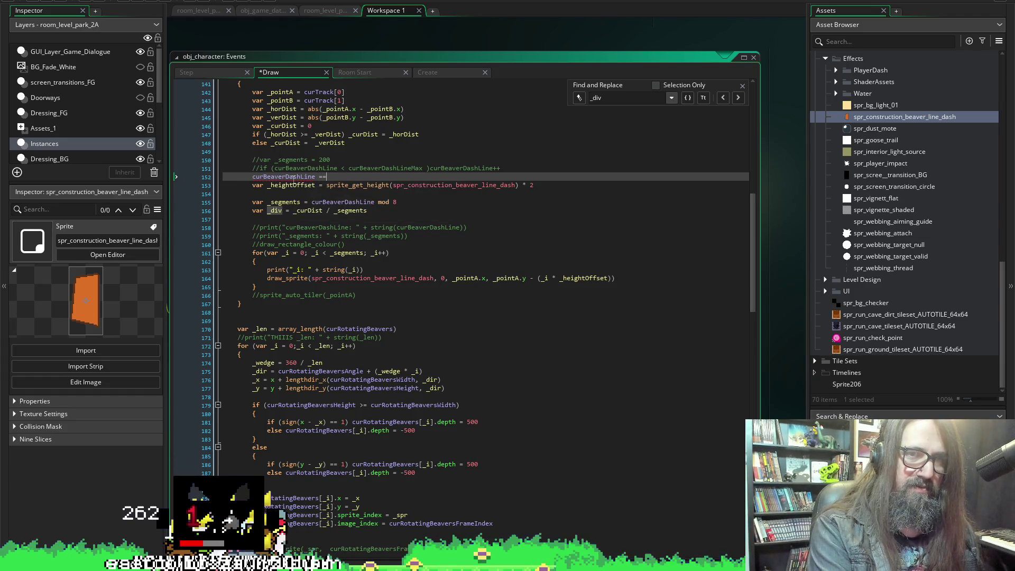
{"action": "type", "text": "++"}
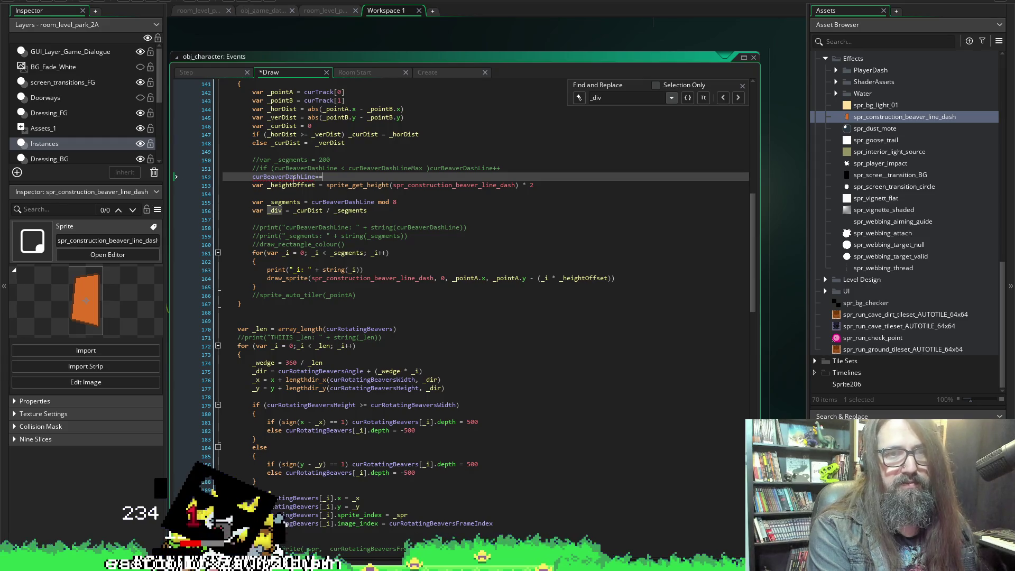
{"action": "type", "text": "++"}
{"action": "scroll", "coordinate": [351, 256], "scroll_direction": "up", "scroll_amount": 3}
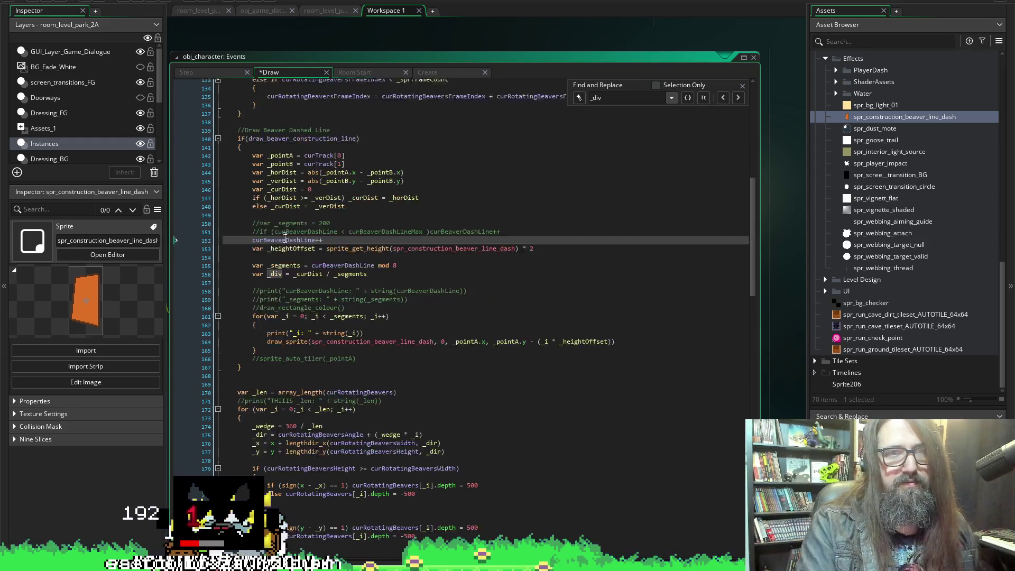
{"action": "key", "text": "Home"}
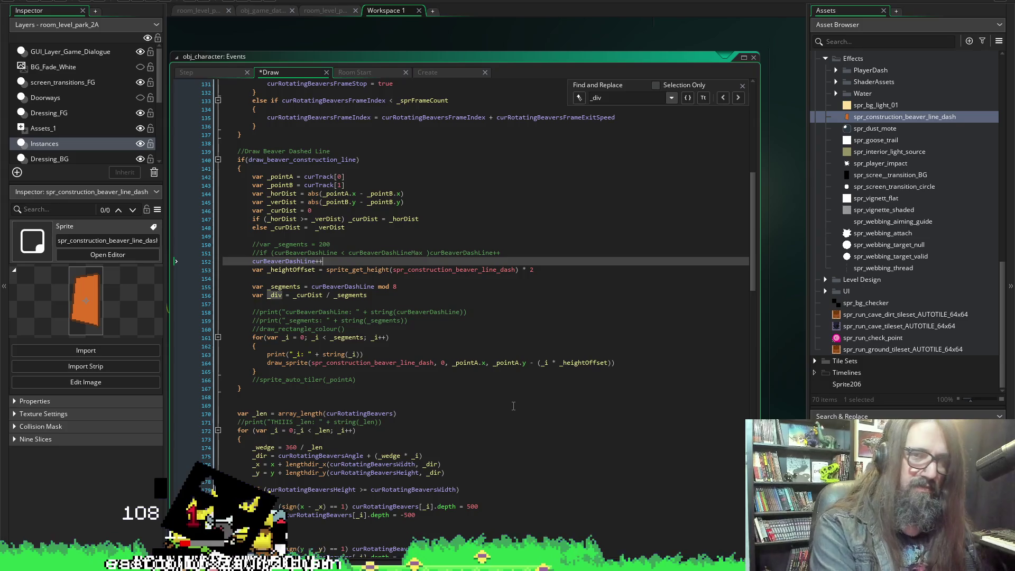
{"action": "key", "text": "Up"}
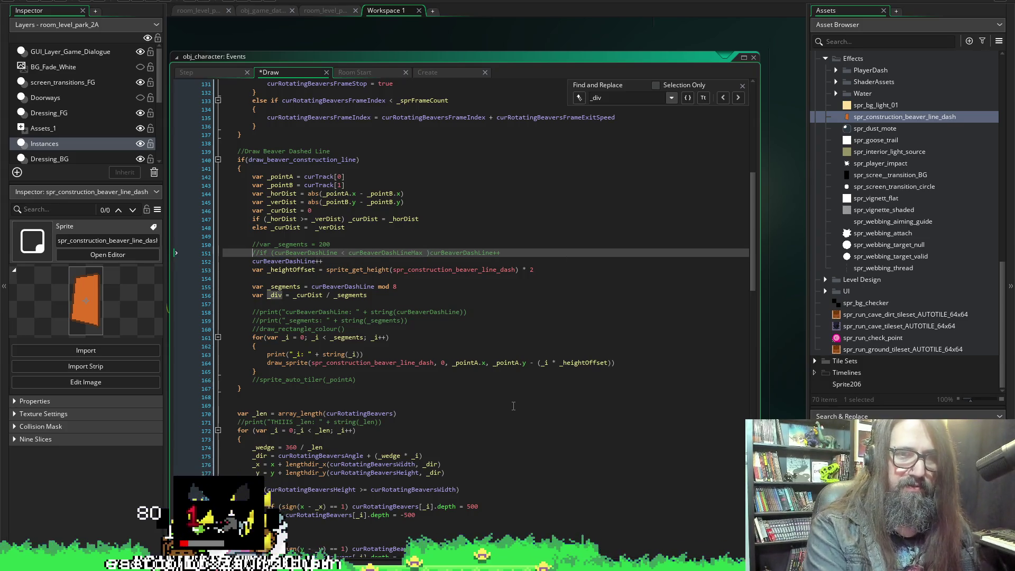
{"action": "key", "text": "Home"}
{"action": "key", "text": "Delete"}
{"action": "key", "text": "Delete"}
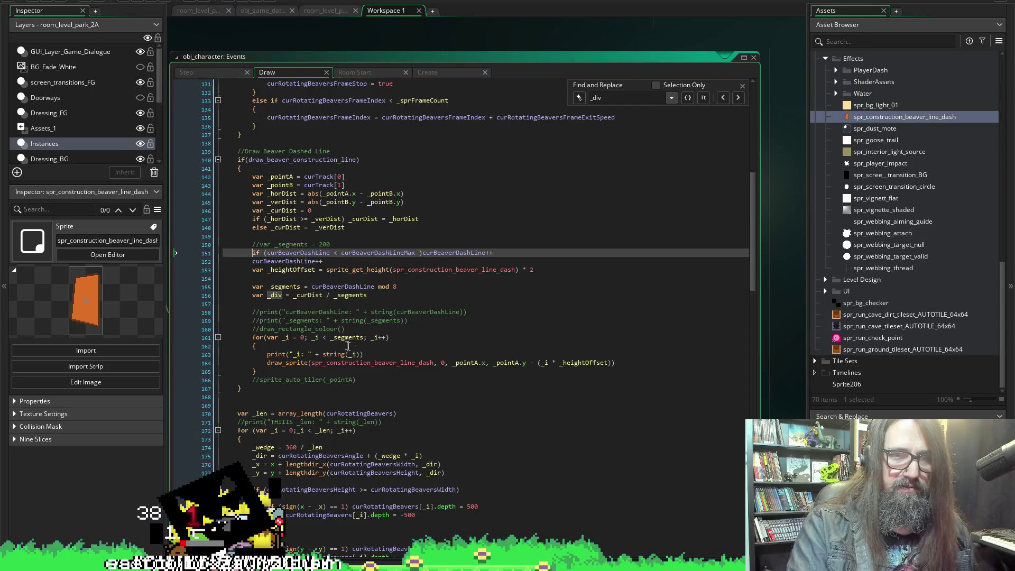
Replace the extra increment with an else block setting curBeaverDashLine = 0, and save.
{"action": "left_click", "coordinate": [338, 264]}
{"action": "left_click", "coordinate": [339, 254]}
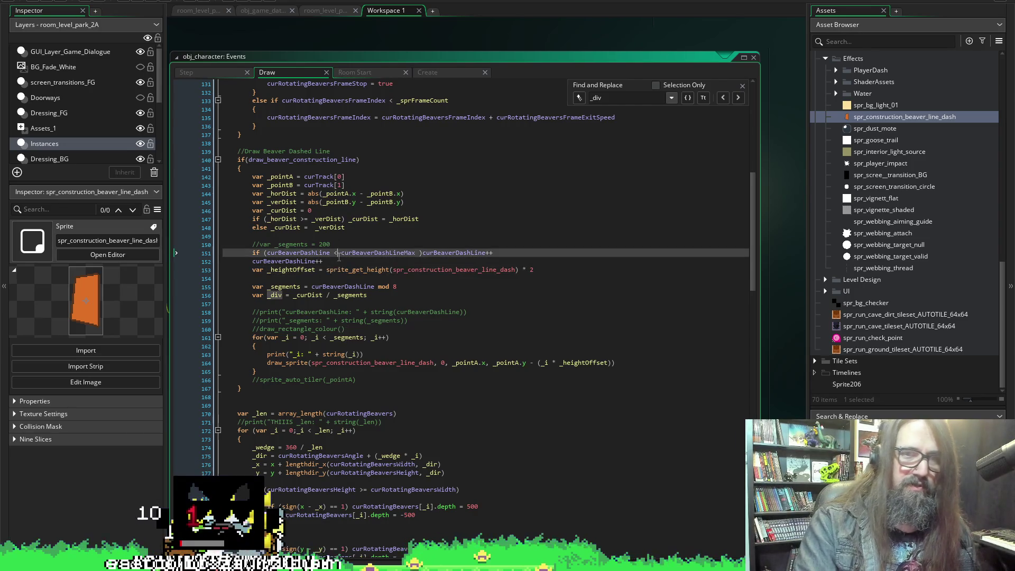
{"action": "left_click", "coordinate": [339, 257]}
{"action": "key", "text": "shift+Home"}
{"action": "key", "text": "BackSpace"}
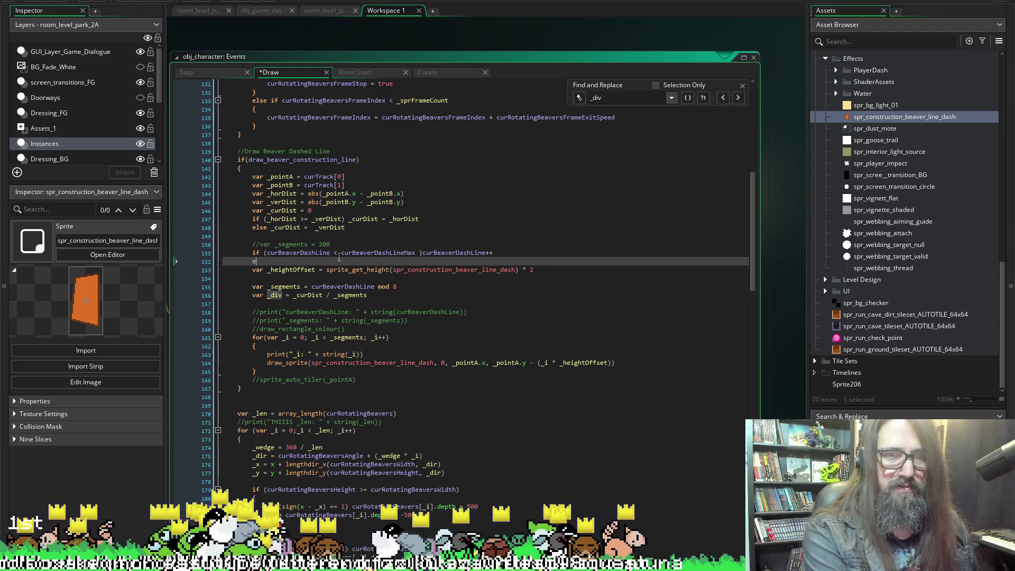
{"action": "type", "text": "else "}
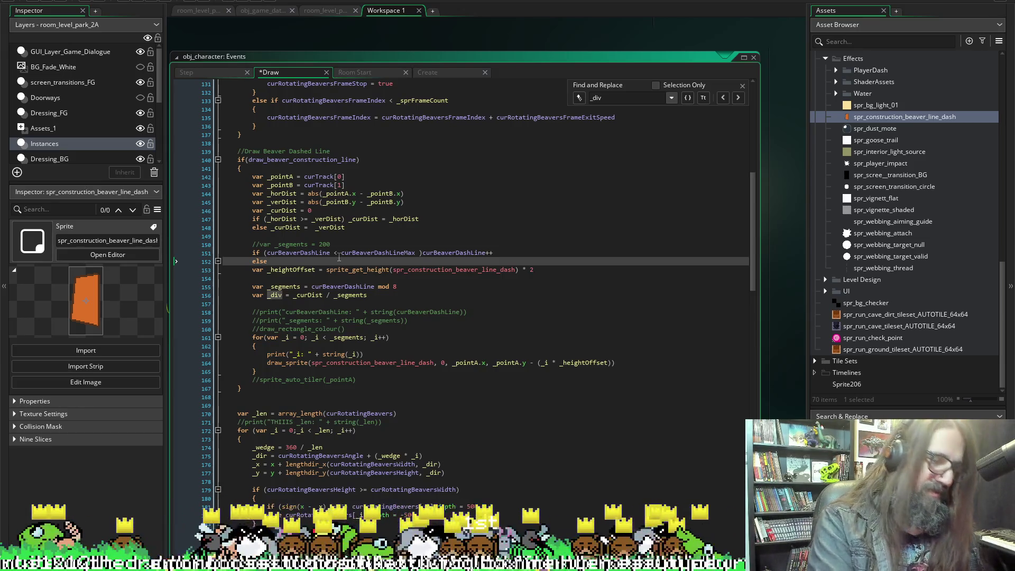
{"action": "type", "text": "()"}
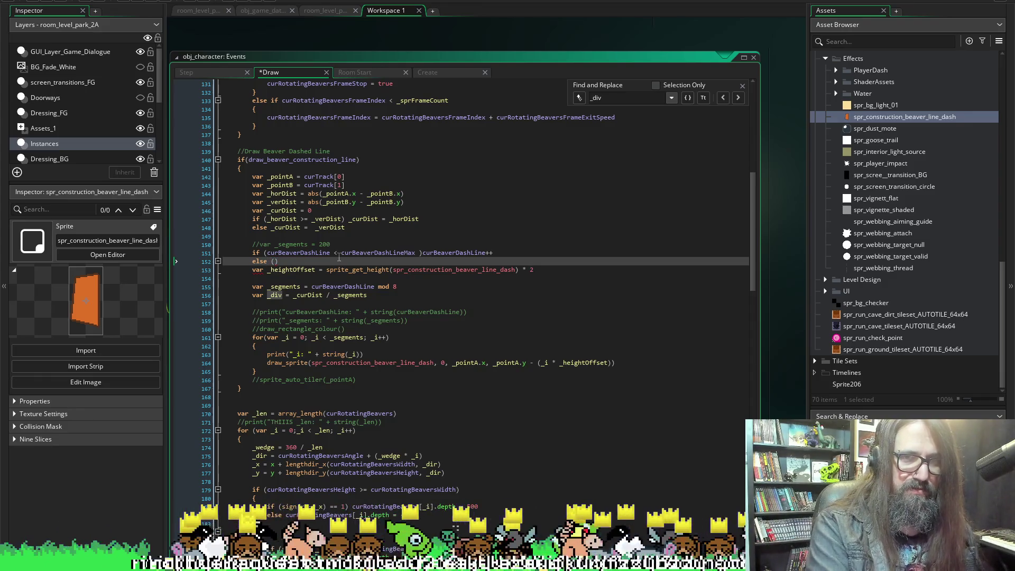
{"action": "key", "text": "Return"}
{"action": "key", "text": "Return"}
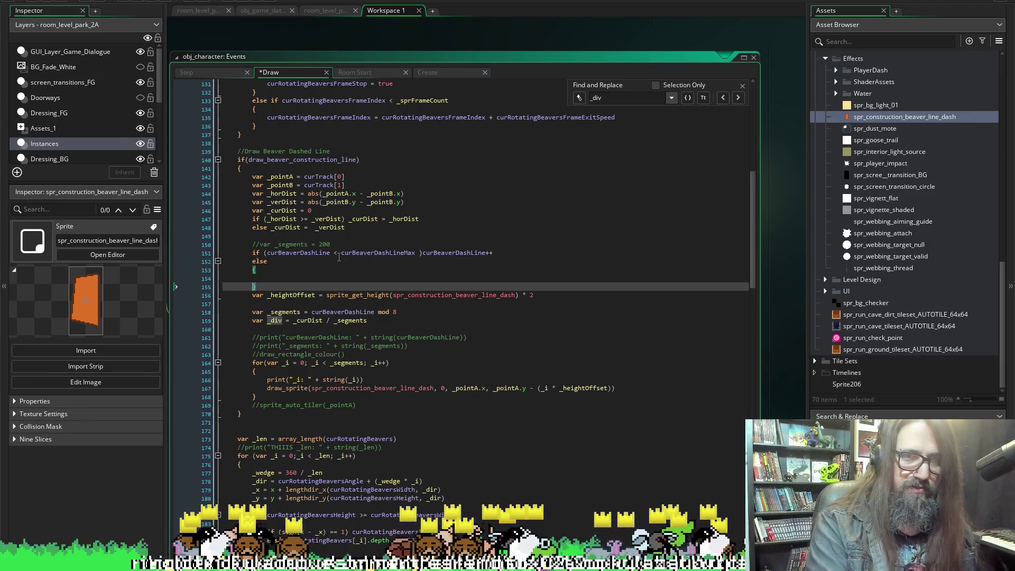
{"action": "type", "text": "curBeaverDashLine"}
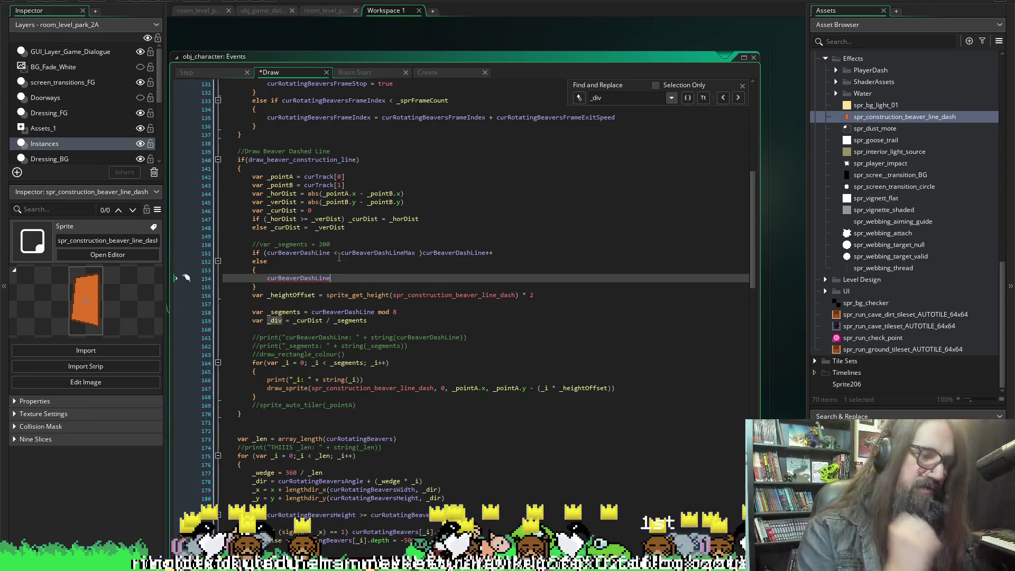
{"action": "type", "text": " = 0"}
{"action": "key", "text": "ctrl+s"}
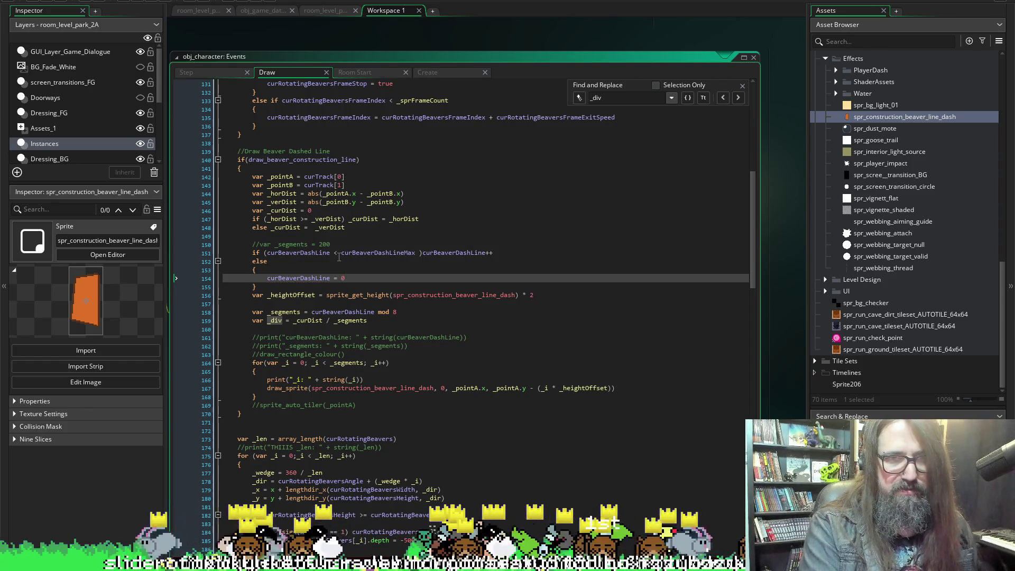
Add curBeaverDashCount++ inside the else block and save.
{"action": "key", "text": "Return"}
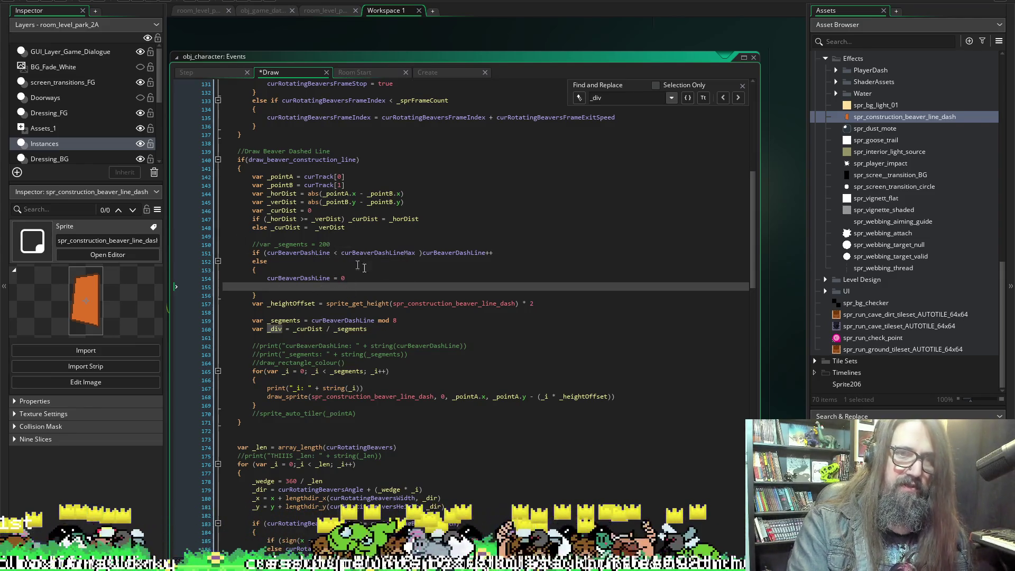
{"action": "type", "text": "cr"}
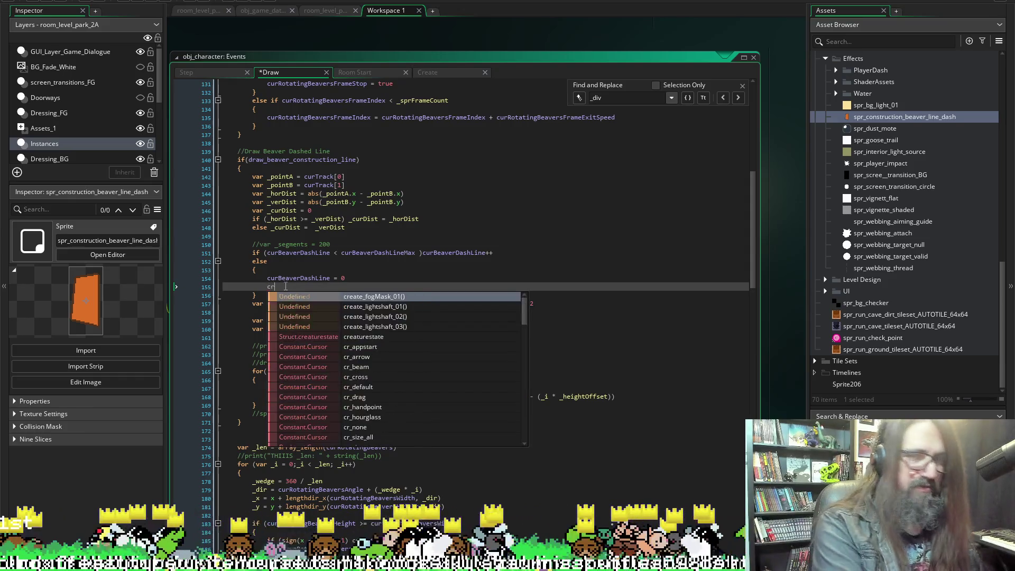
{"action": "key", "text": "BackSpace"}
{"action": "type", "text": "urBeaver"}
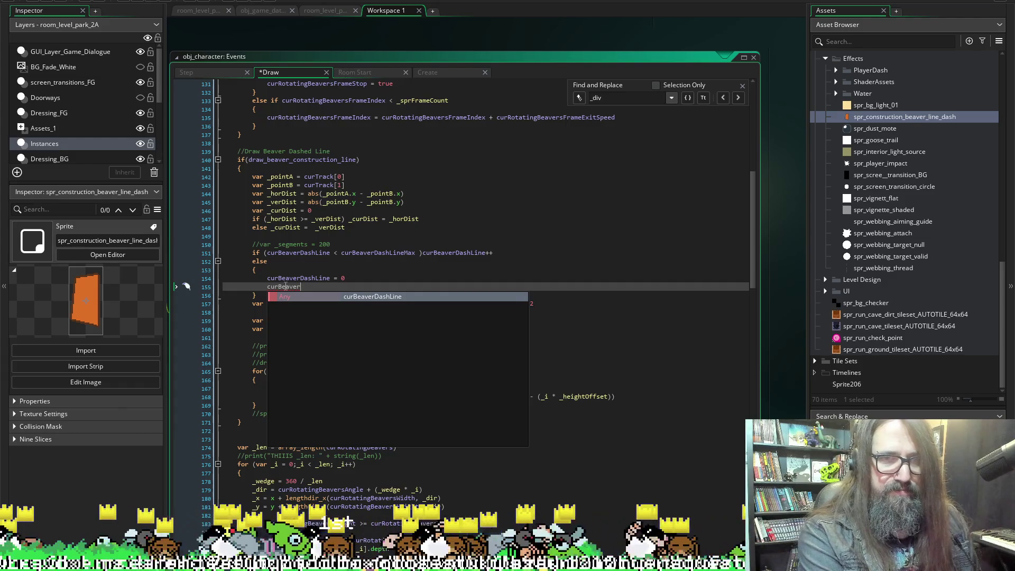
{"action": "type", "text": "DashCount ="}
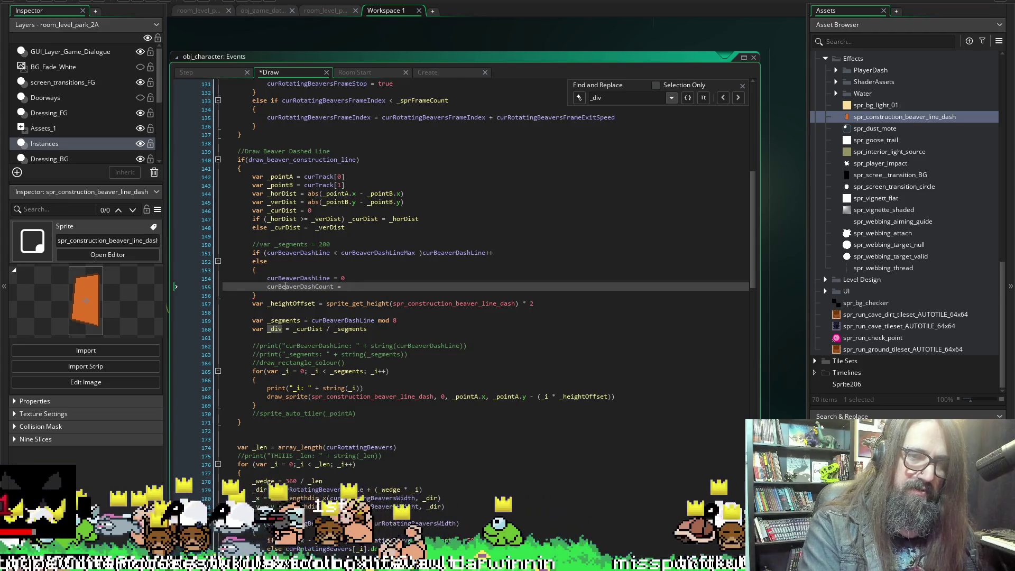
{"action": "key", "text": "ctrl+shift+Left"}
{"action": "type", "text": "++"}
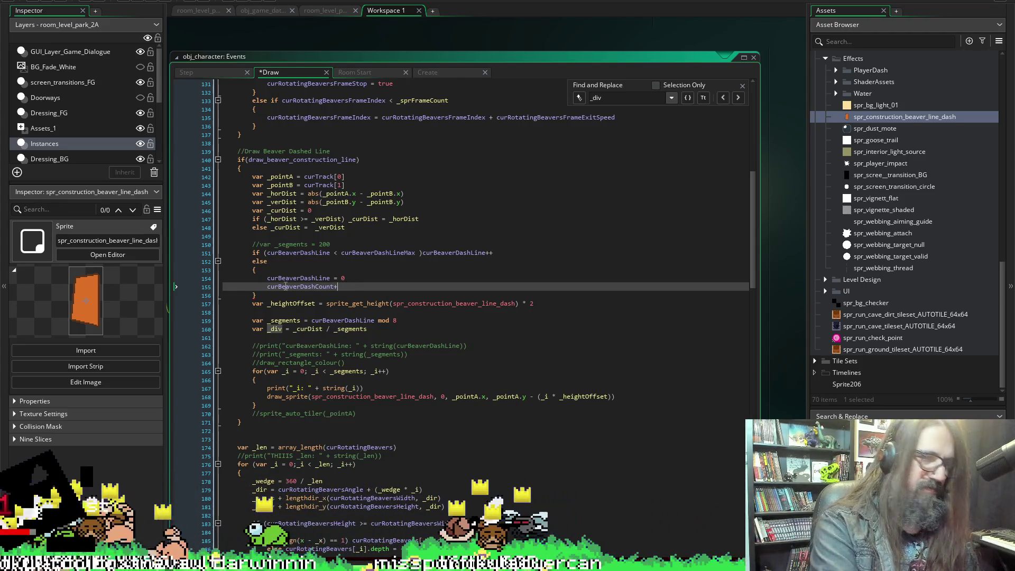
{"action": "key", "text": "ctrl+s"}
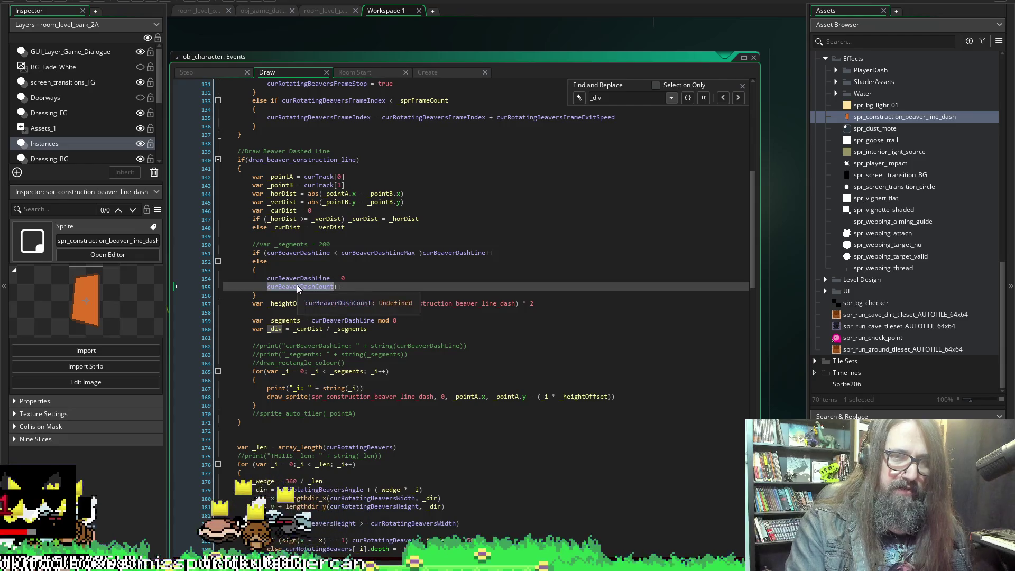
{"action": "left_click", "coordinate": [436, 74]}
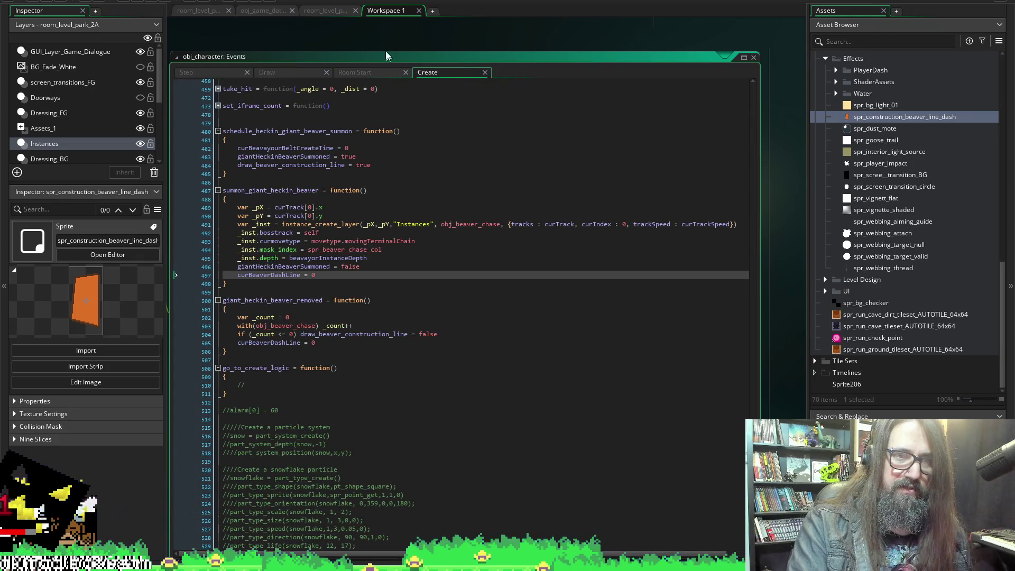
Bring obj_beaver_track_lever's Create event into view beside the Draw code.
{"action": "left_click", "coordinate": [279, 74]}
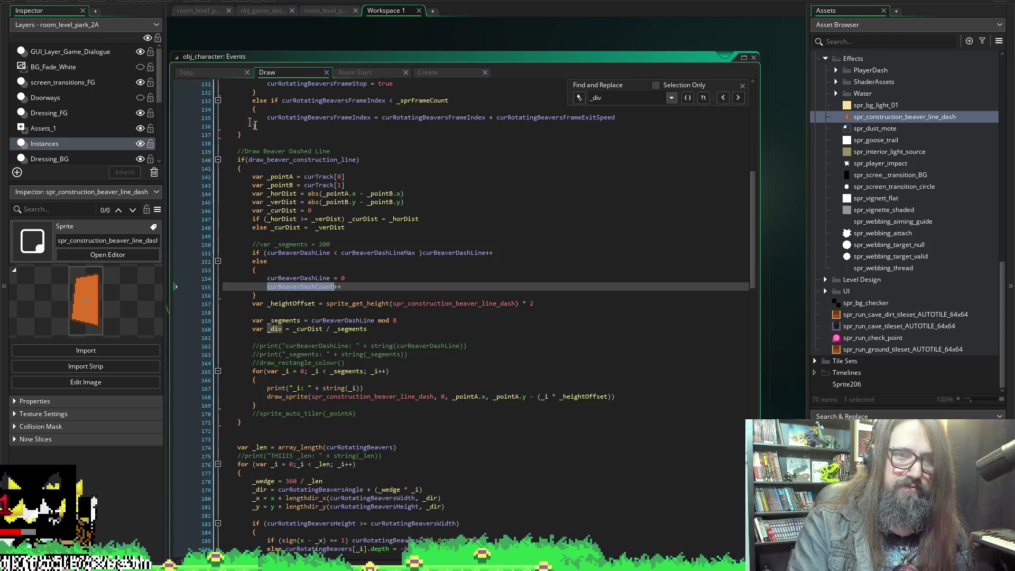
{"action": "mouse_move", "coordinate": [243, 39]}
{"action": "left_mouse_down"}
{"action": "mouse_move", "coordinate": [267, 49]}
{"action": "mouse_move", "coordinate": [267, 81]}
{"action": "left_mouse_up"}
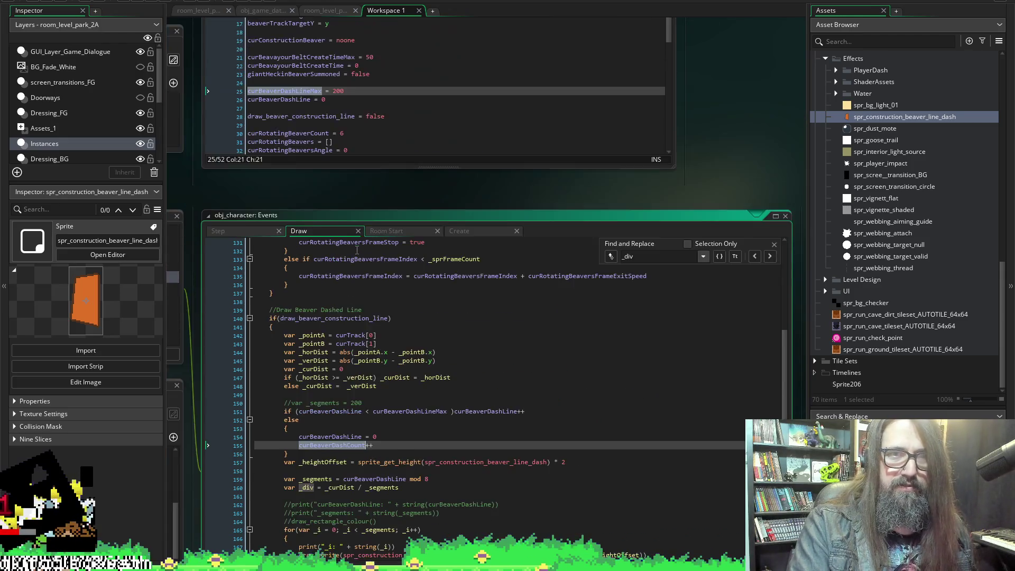
{"action": "scroll", "coordinate": [380, 290], "scroll_direction": "up", "scroll_amount": 7}
{"action": "key", "text": "Up"}
{"action": "key", "text": "Up"}
{"action": "key", "text": "Up"}
{"action": "scroll", "coordinate": [380, 290], "scroll_direction": "up", "scroll_amount": 3}
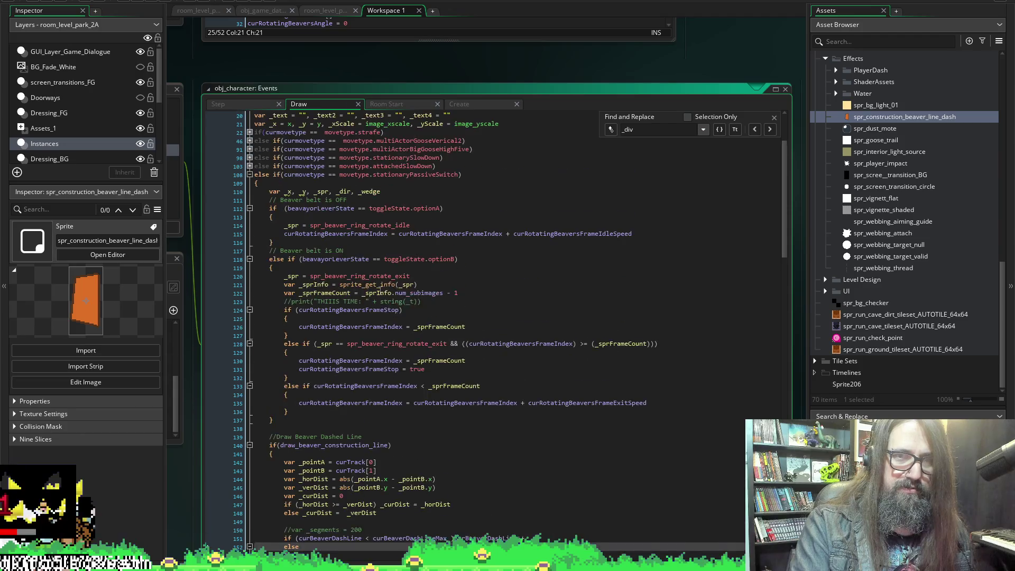
{"action": "scroll", "coordinate": [382, 289], "scroll_direction": "down", "scroll_amount": 7}
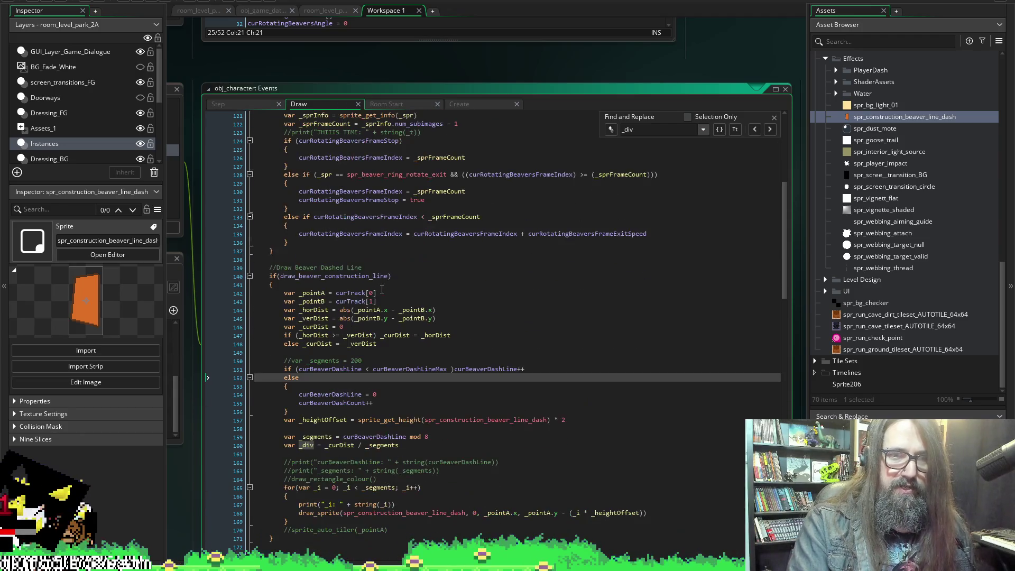
{"action": "scroll", "coordinate": [643, 177], "scroll_direction": "up", "scroll_amount": 5}
{"action": "scroll", "coordinate": [643, 177], "scroll_direction": "up", "scroll_amount": 5}
{"action": "scroll", "coordinate": [688, 74], "scroll_direction": "left", "scroll_amount": 5}
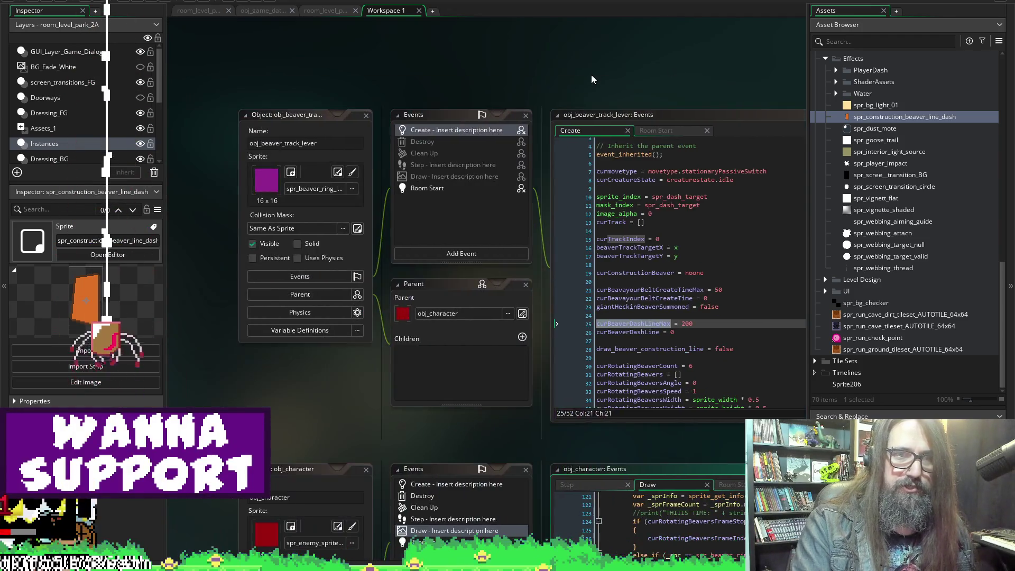
{"action": "scroll", "coordinate": [518, 74], "scroll_direction": "right", "scroll_amount": 3}
Declare curBeaverDashCount = 0 next to curBeaverDashLine in the Create event.
{"action": "left_click", "coordinate": [474, 341]}
{"action": "key", "text": "Return"}
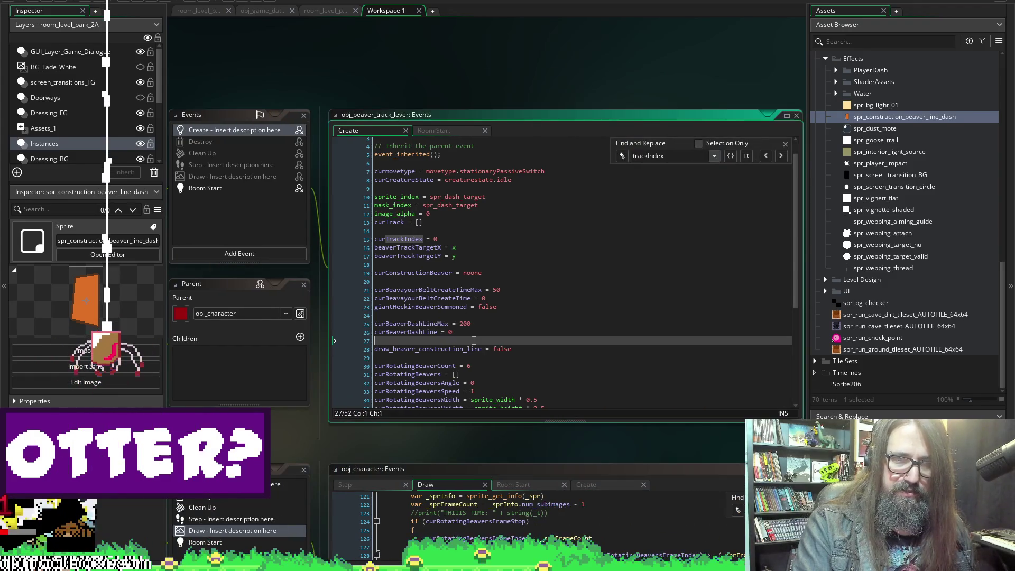
{"action": "key", "text": "Up"}
{"action": "type", "text": "curBeaverDashCount "}
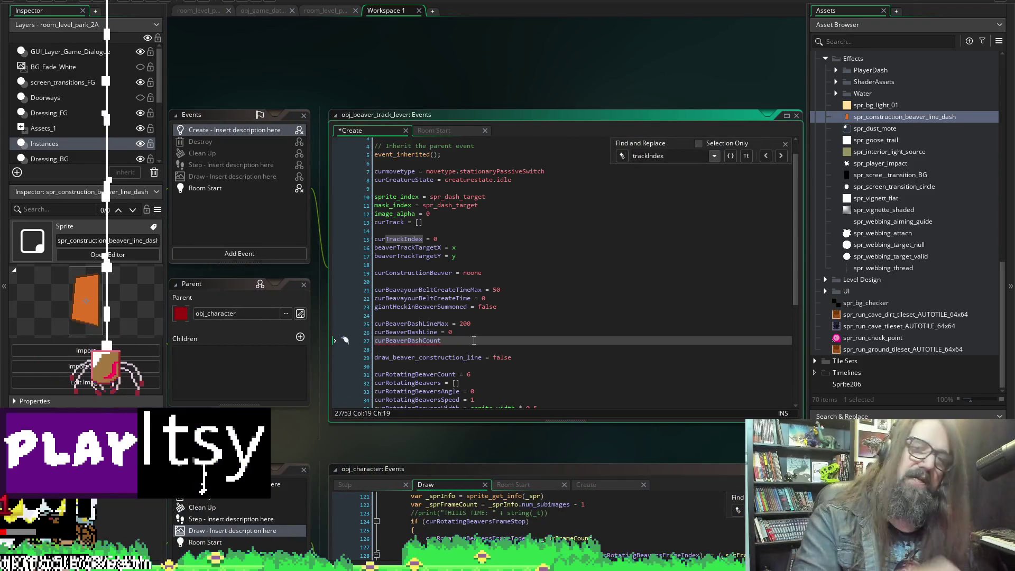
{"action": "type", "text": "="}
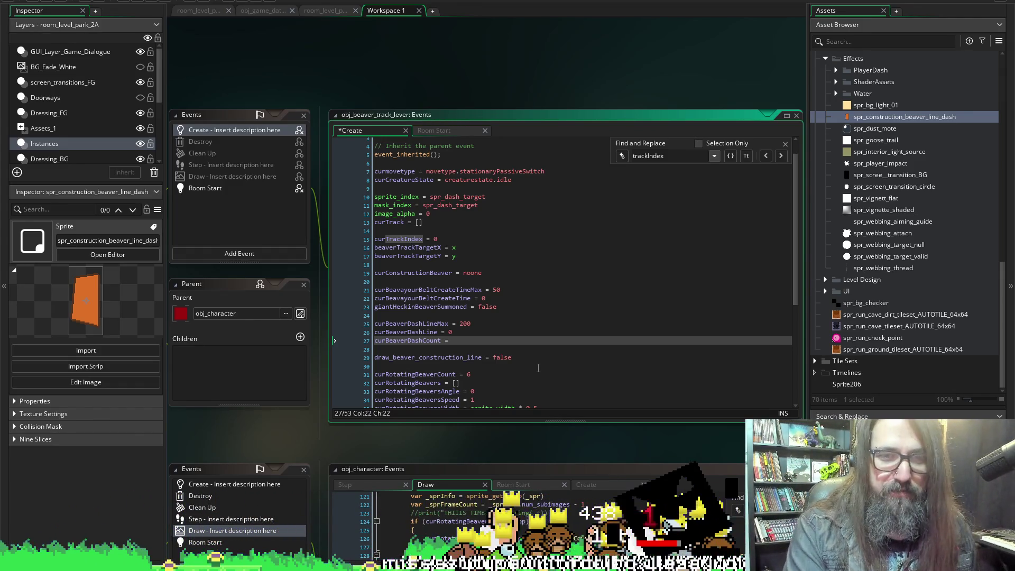
{"action": "type", "text": "0"}
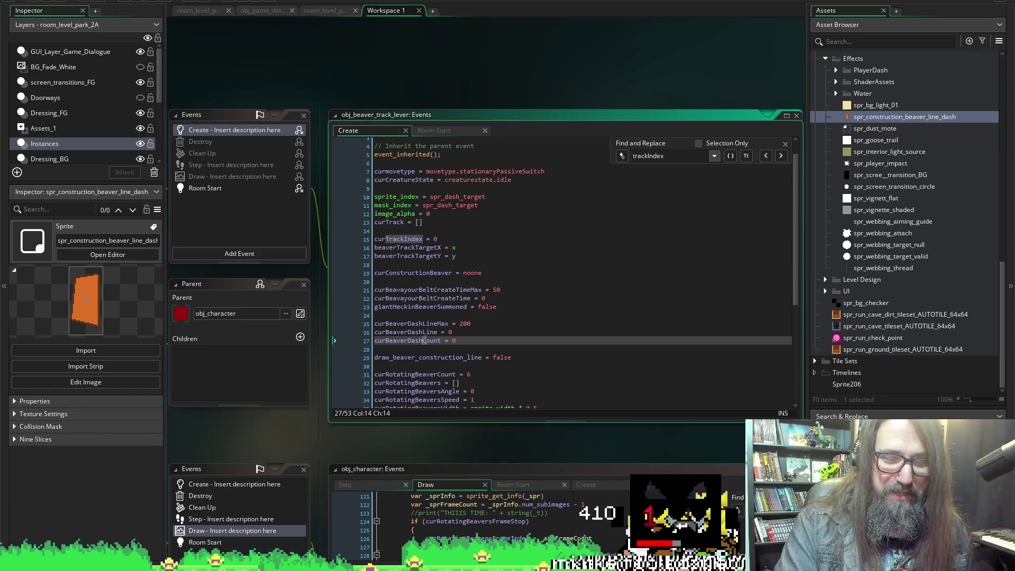
{"action": "double_click", "coordinate": [424, 340]}
{"action": "key", "text": "Right"}
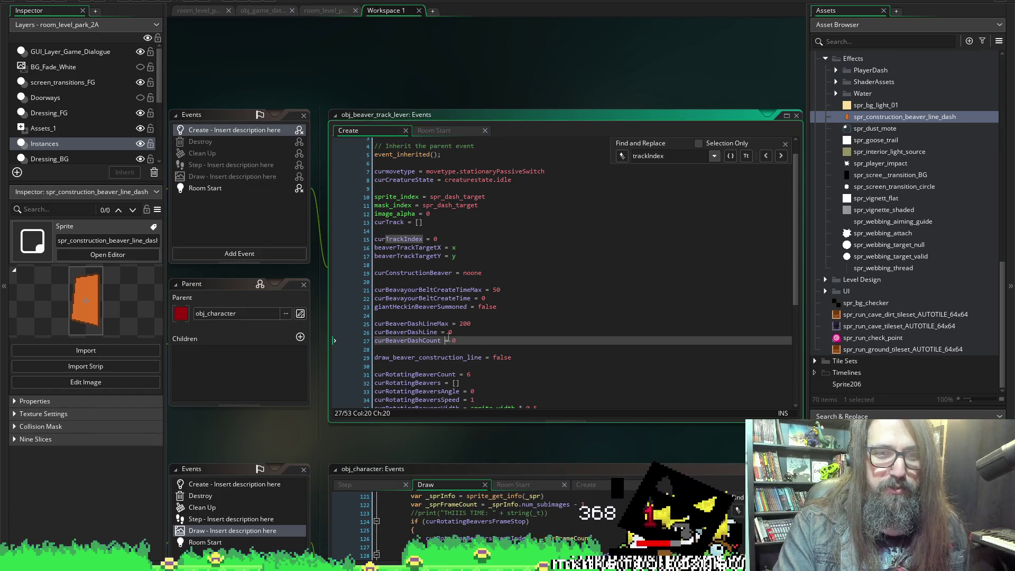
{"action": "scroll", "coordinate": [310, 170], "scroll_direction": "down", "scroll_amount": 5}
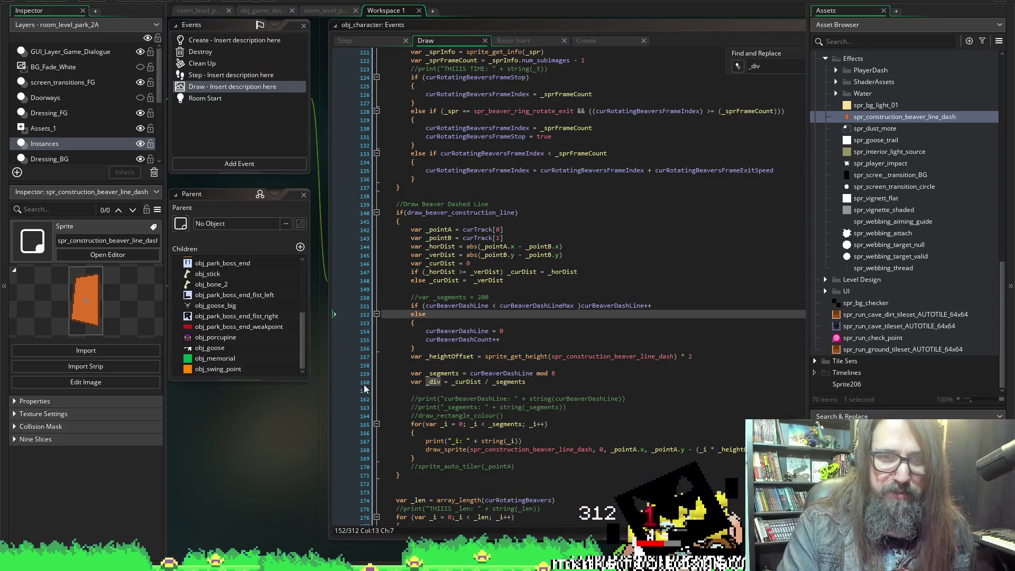
{"action": "scroll", "coordinate": [301, 423], "scroll_direction": "down", "scroll_amount": 1}
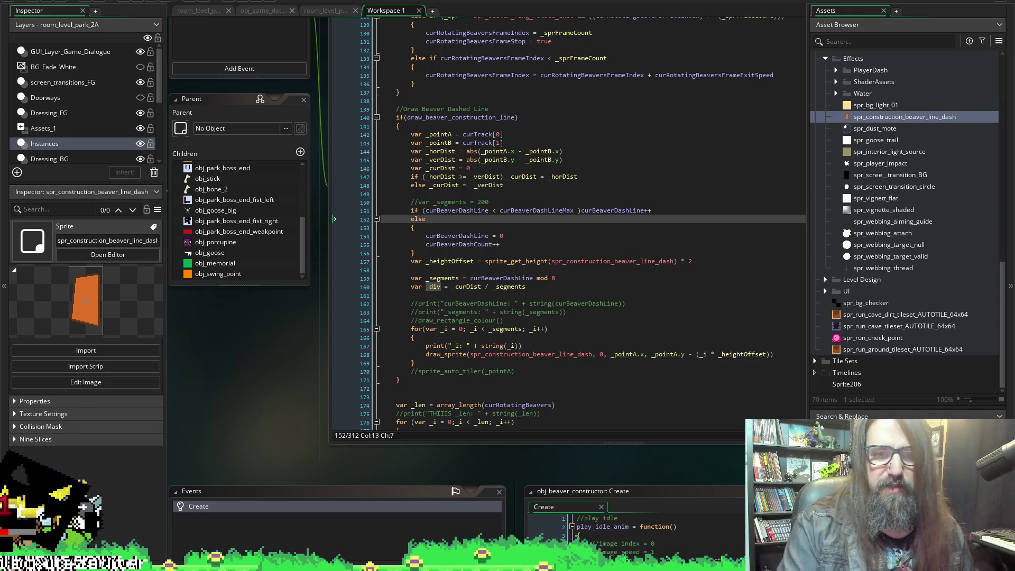
Inspect the curBeaverDashCount counter lines around line 155 of obj_character's Draw code.
{"action": "double_click", "coordinate": [475, 244]}
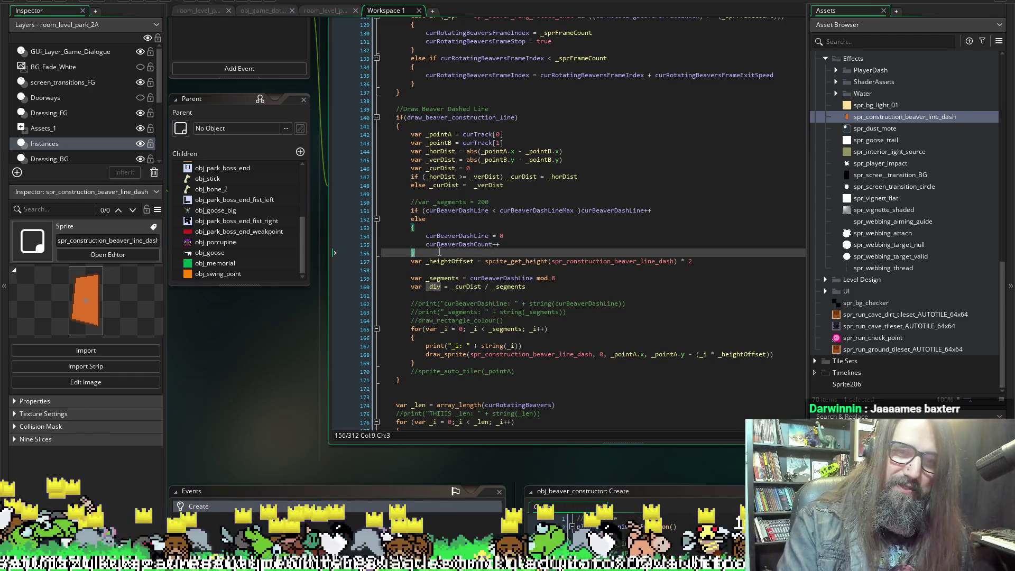
{"action": "left_click", "coordinate": [441, 235]}
{"action": "key", "text": "Down"}
{"action": "key", "text": "End"}
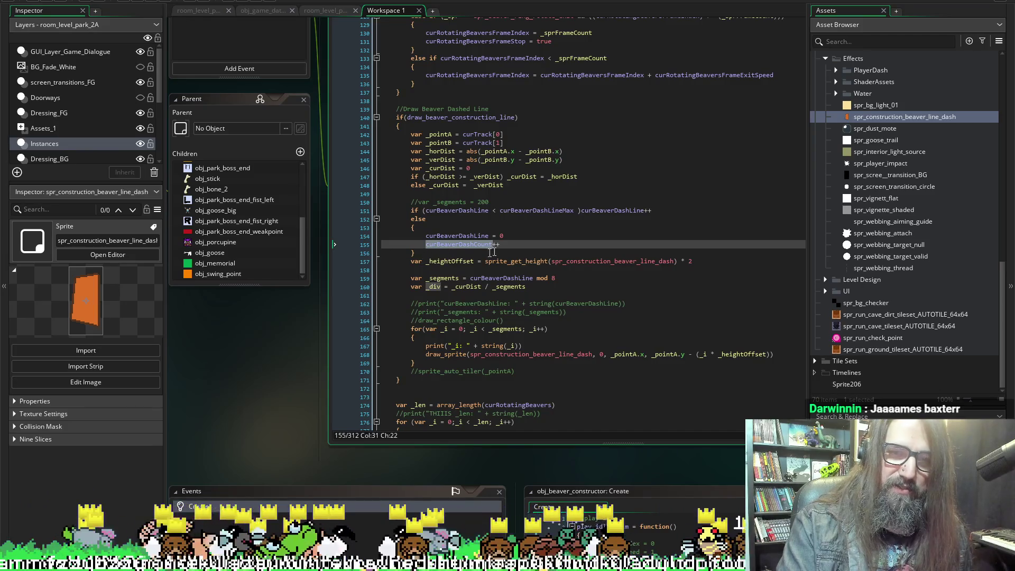
{"action": "scroll", "coordinate": [258, 456], "scroll_direction": "up", "scroll_amount": 3}
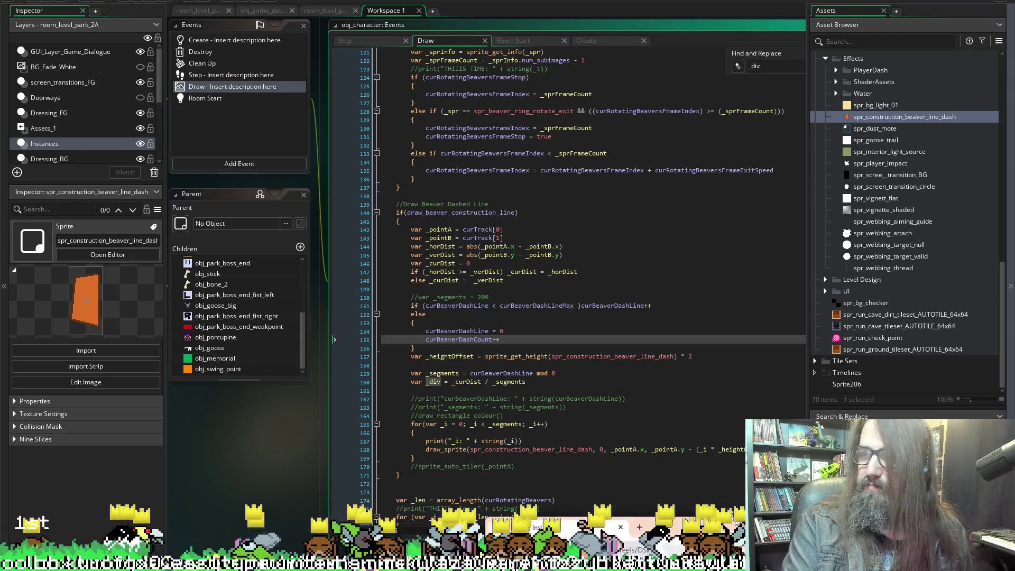
{"action": "left_click", "coordinate": [560, 539]}
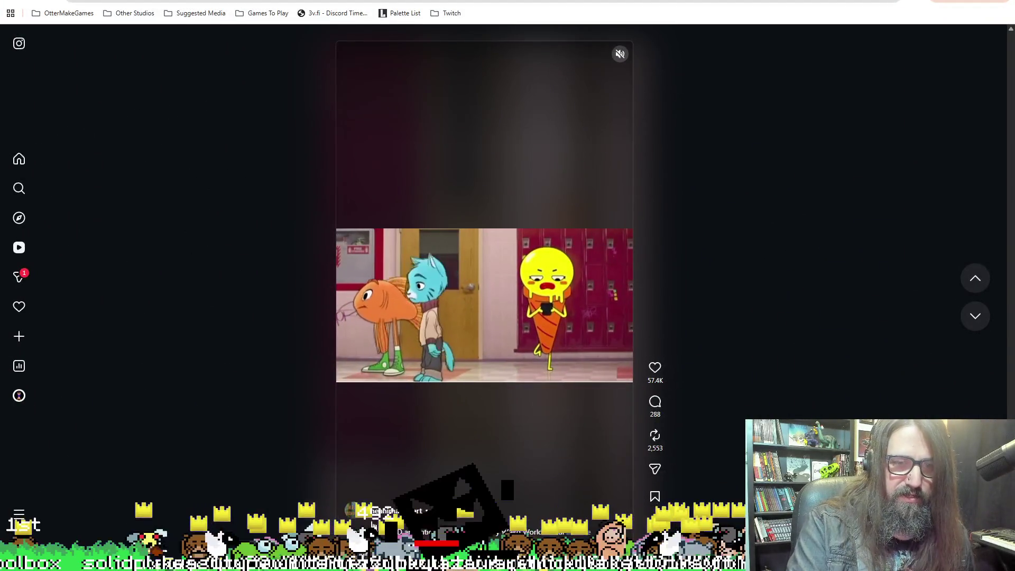
Restore the Chrome window, drag it down-right, and bring GameMaker to the front.
{"action": "mouse_move", "coordinate": [370, 1]}
{"action": "left_mouse_down"}
{"action": "mouse_move", "coordinate": [404, 31]}
{"action": "mouse_move", "coordinate": [1014, 341]}
{"action": "left_mouse_up"}
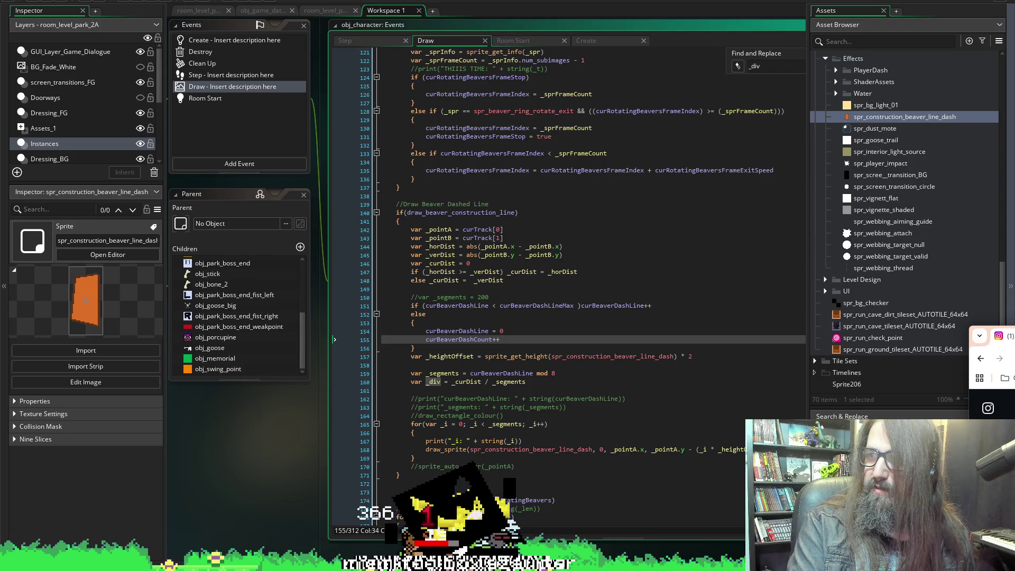
{"action": "left_click", "coordinate": [1010, 349]}
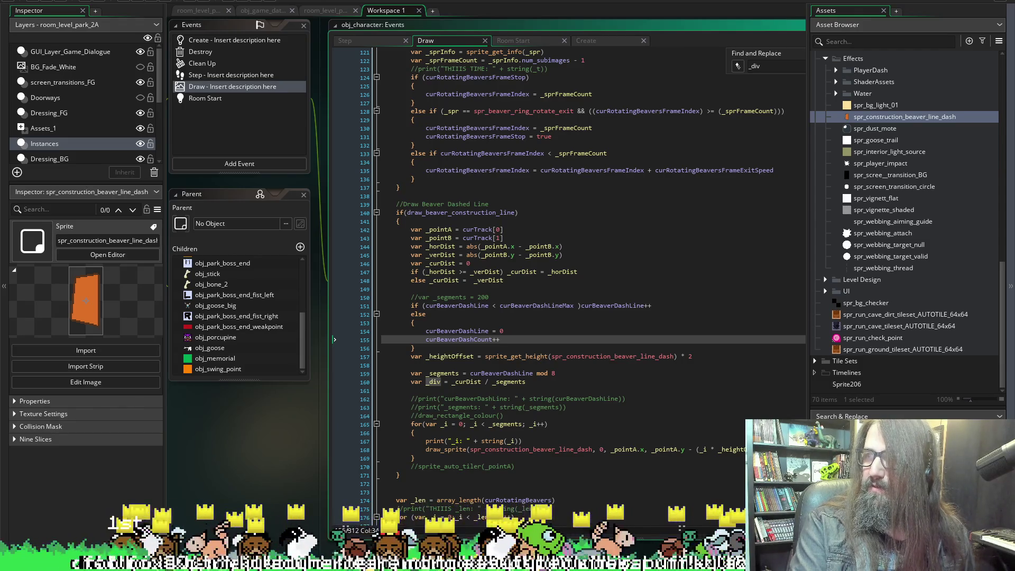
Switch to the Chrome window showing the Gumball YouTube clip paused at 2:00.
{"action": "key", "text": "alt+Tab"}
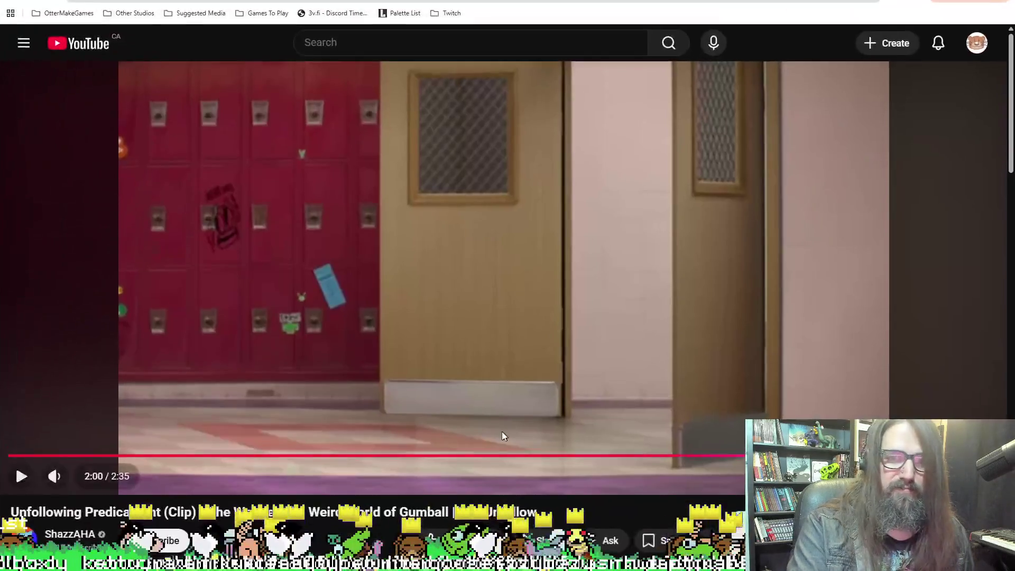
Play the Gumball clip to 2:34 of 2:35, pause it, and minimize the browser.
{"action": "left_click", "coordinate": [412, 293]}
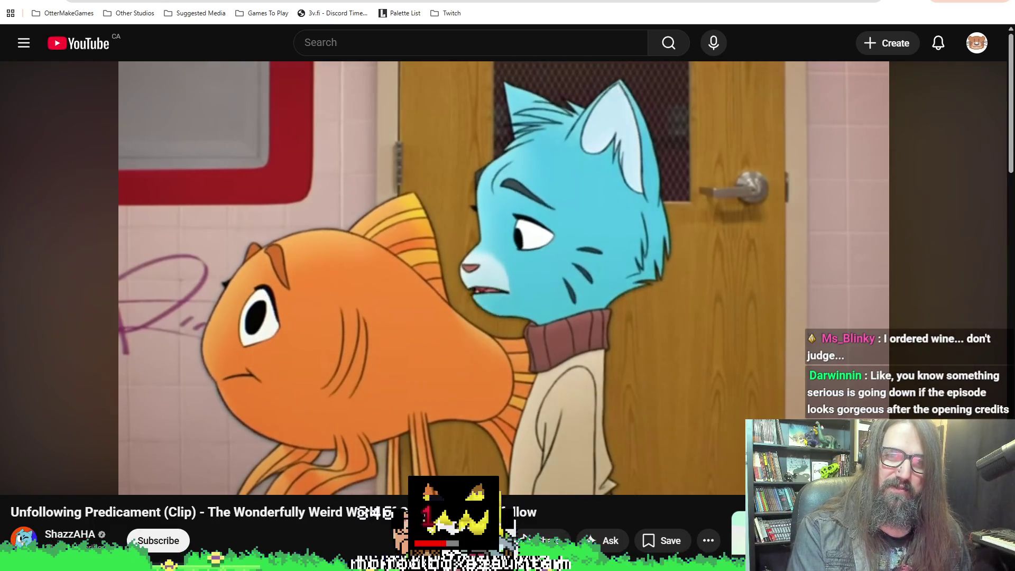
{"action": "key", "text": "space"}
{"action": "key", "text": "space"}
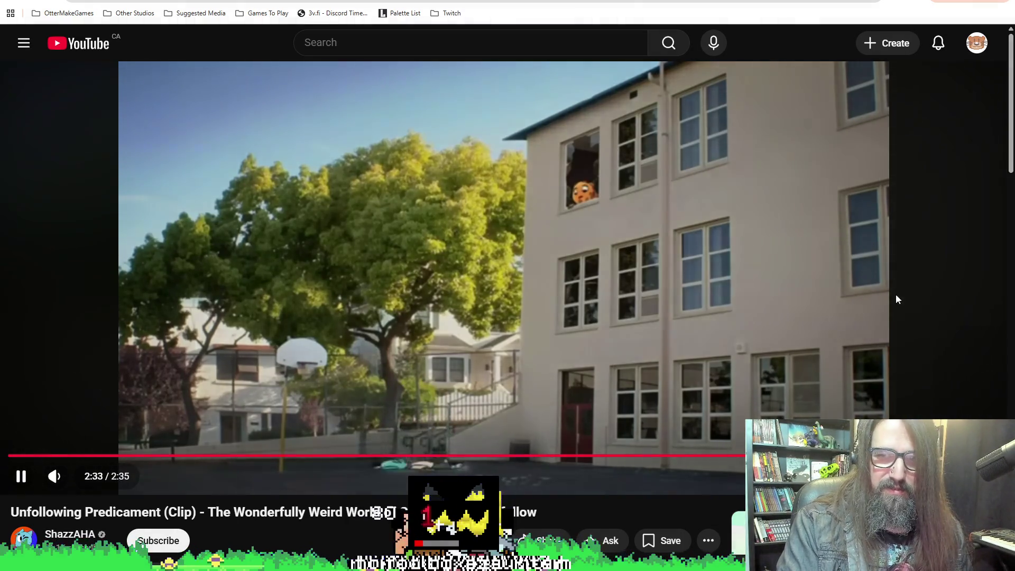
{"action": "left_click", "coordinate": [896, 294]}
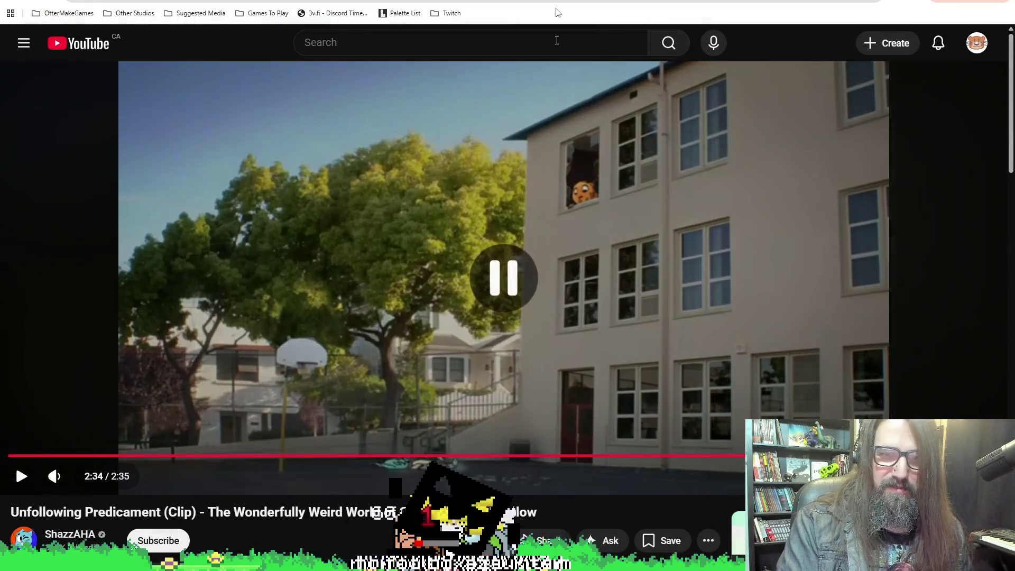
{"action": "key", "text": "super+Down"}
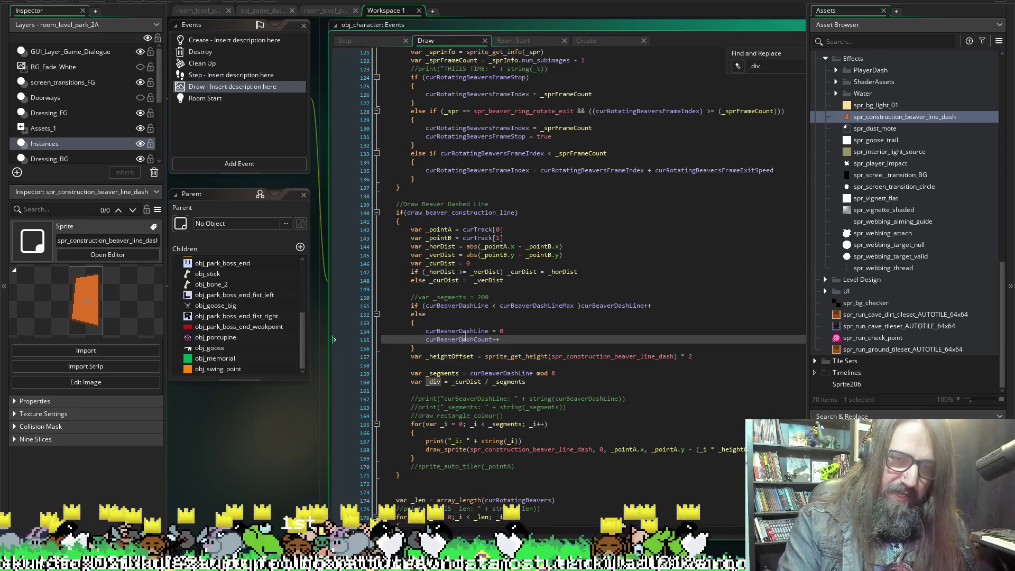
Replace _segments on line 165 with curBeaverDashCount copied from line 155, then run the game.
{"action": "double_click", "coordinate": [462, 339]}
{"action": "left_click", "coordinate": [514, 340]}
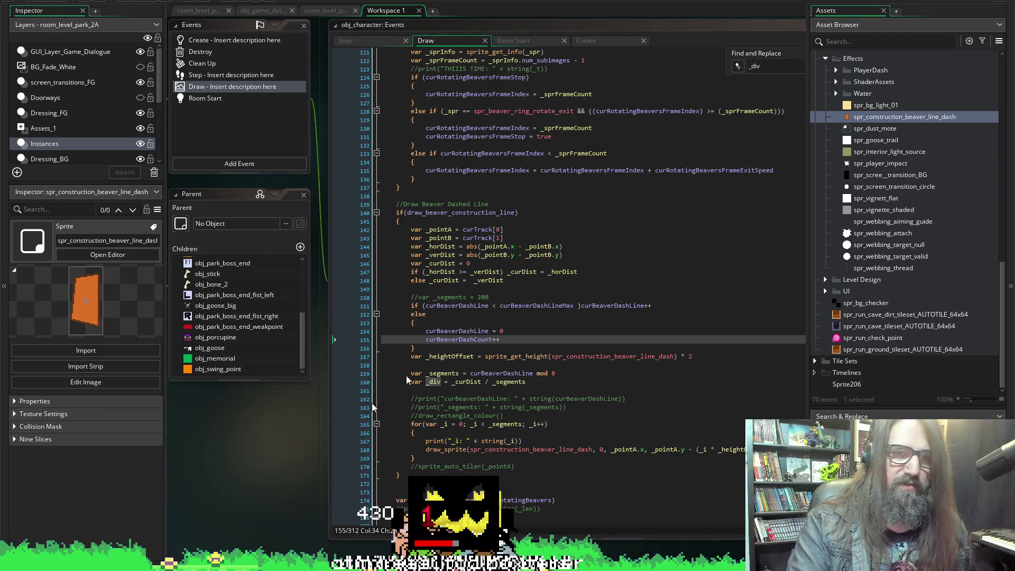
{"action": "double_click", "coordinate": [458, 339]}
{"action": "key", "text": "ctrl+c"}
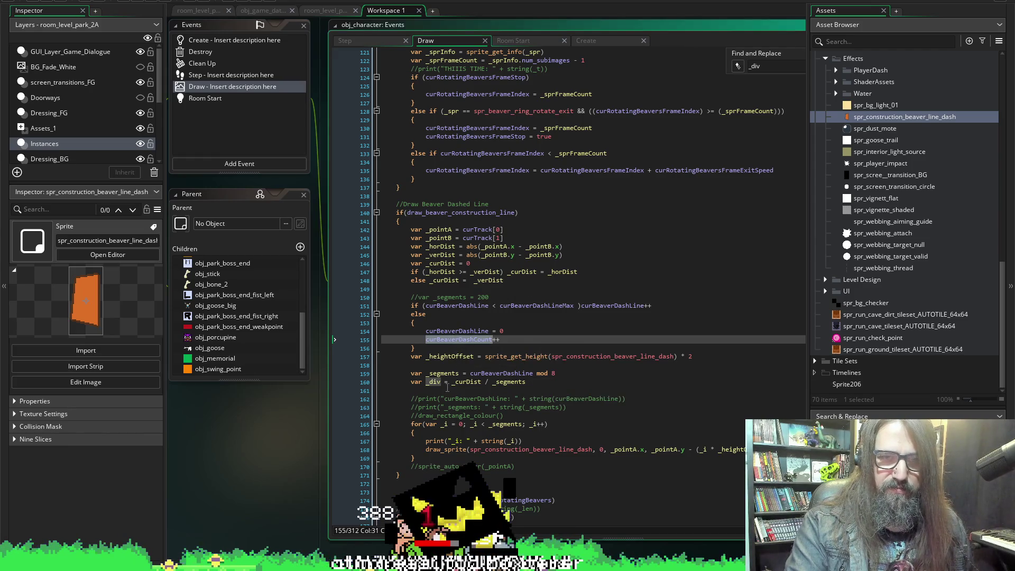
{"action": "double_click", "coordinate": [505, 424]}
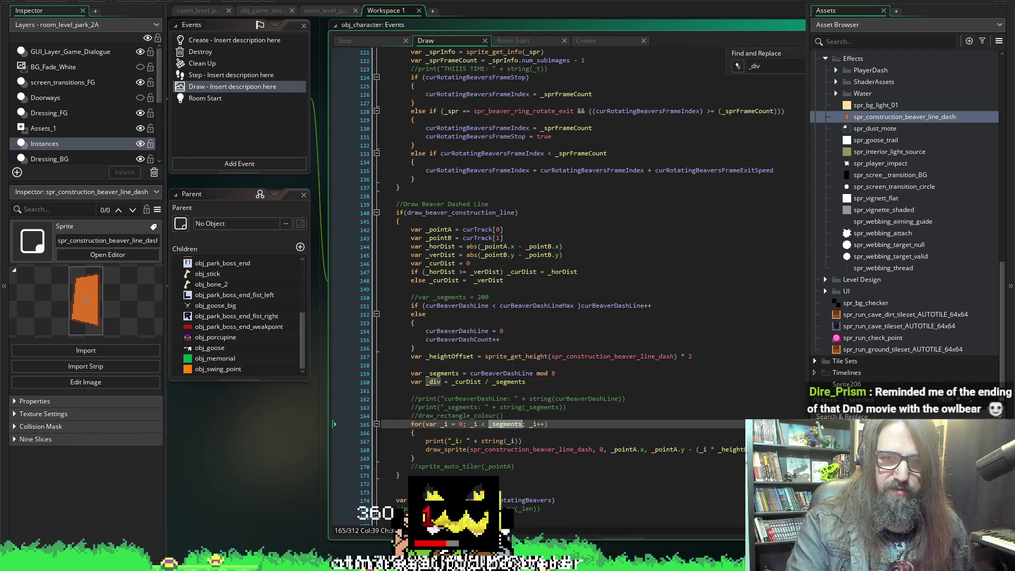
{"action": "key", "text": "ctrl+v"}
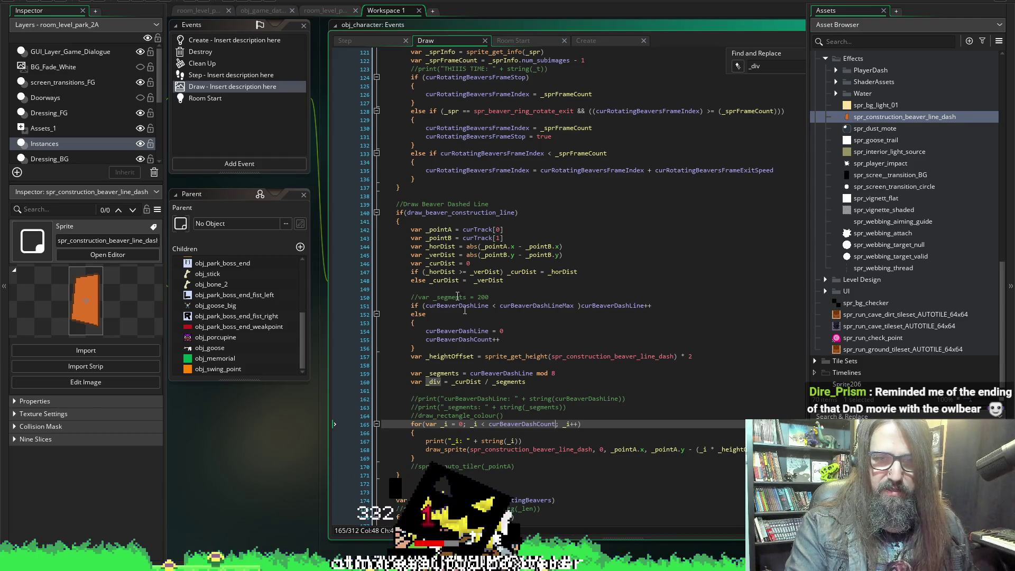
{"action": "left_click", "coordinate": [138, 3]}
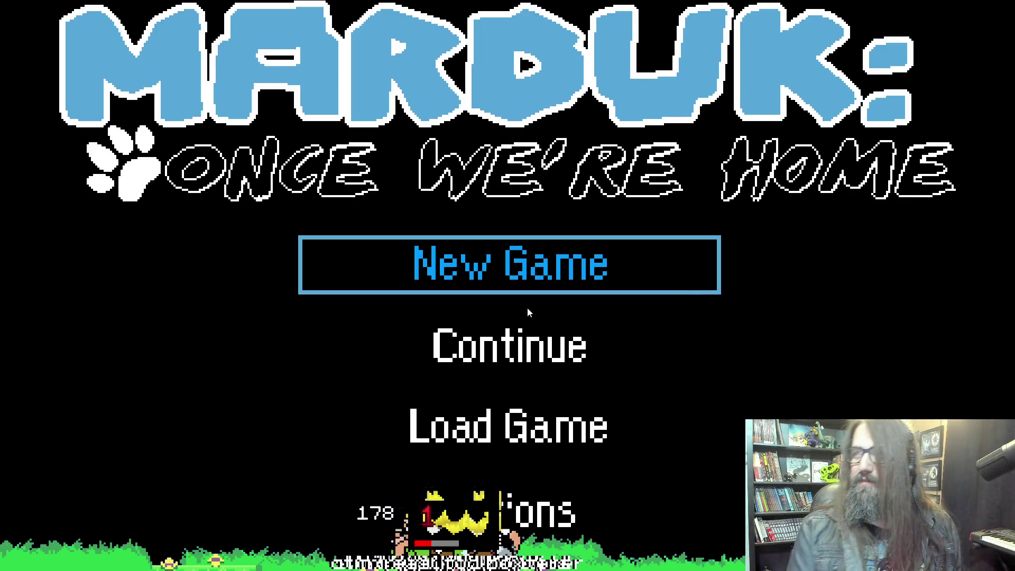
Choose Continue on the title menu to load the beaver level, then quit back to the IDE.
{"action": "key", "text": "Down"}
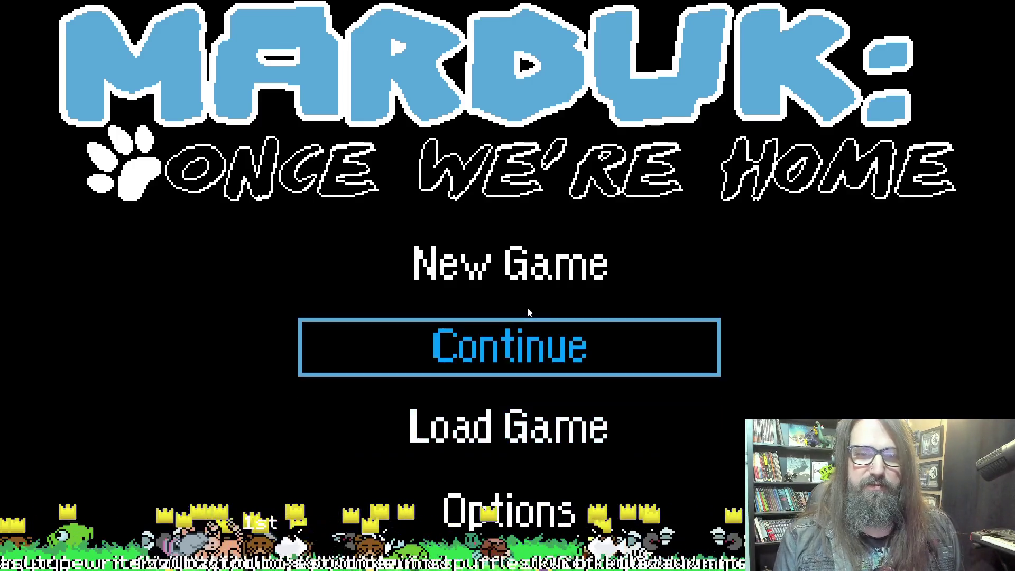
{"action": "key", "text": "Return"}
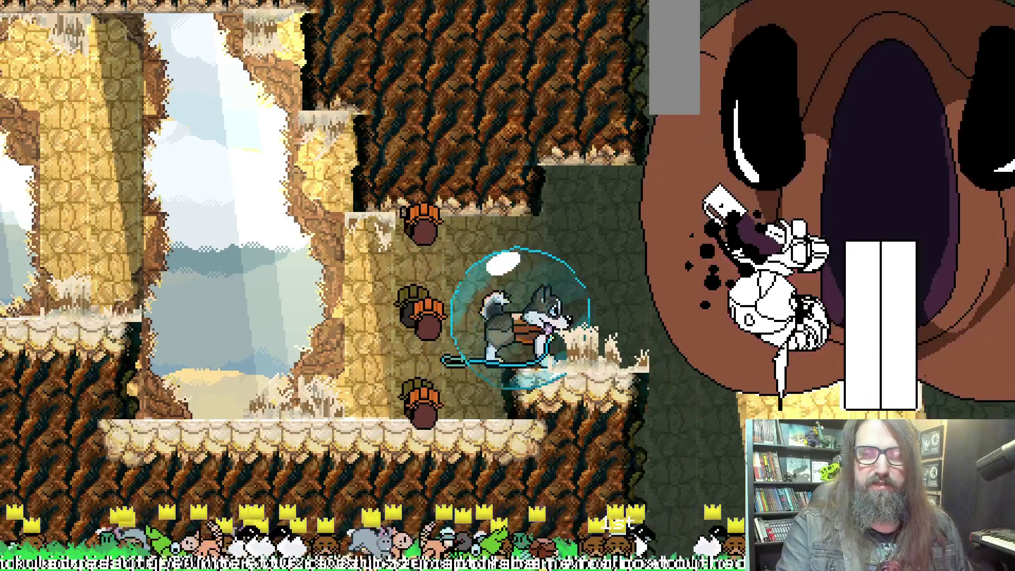
{"action": "key", "text": "Escape"}
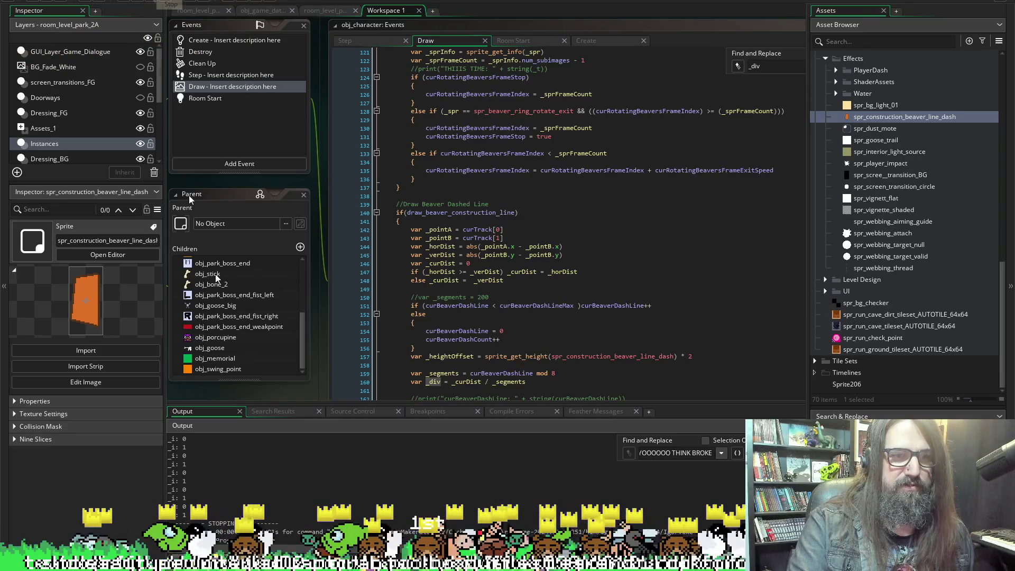
Scroll the output log and code, then collapse the Output dock with Ctrl+Alt+Down.
{"action": "scroll", "coordinate": [314, 477], "scroll_direction": "up", "scroll_amount": 3}
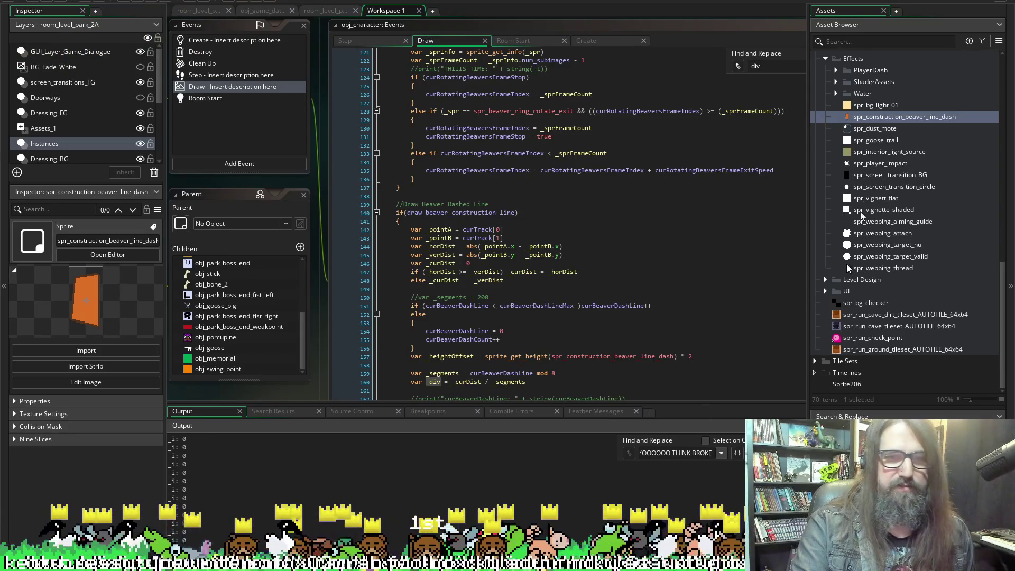
{"action": "scroll", "coordinate": [486, 298], "scroll_direction": "down", "scroll_amount": 2}
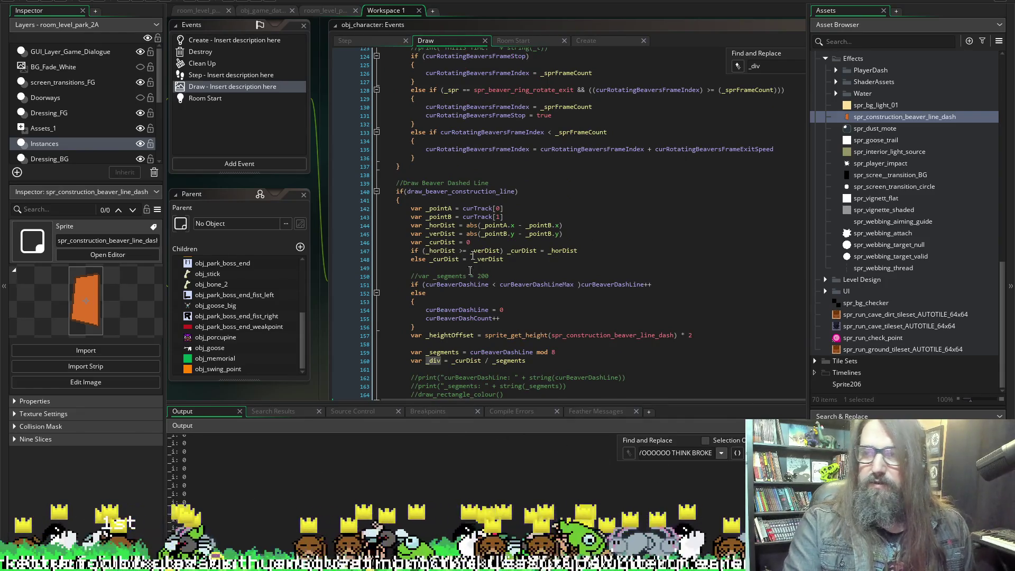
{"action": "key", "text": "ctrl+alt+Down"}
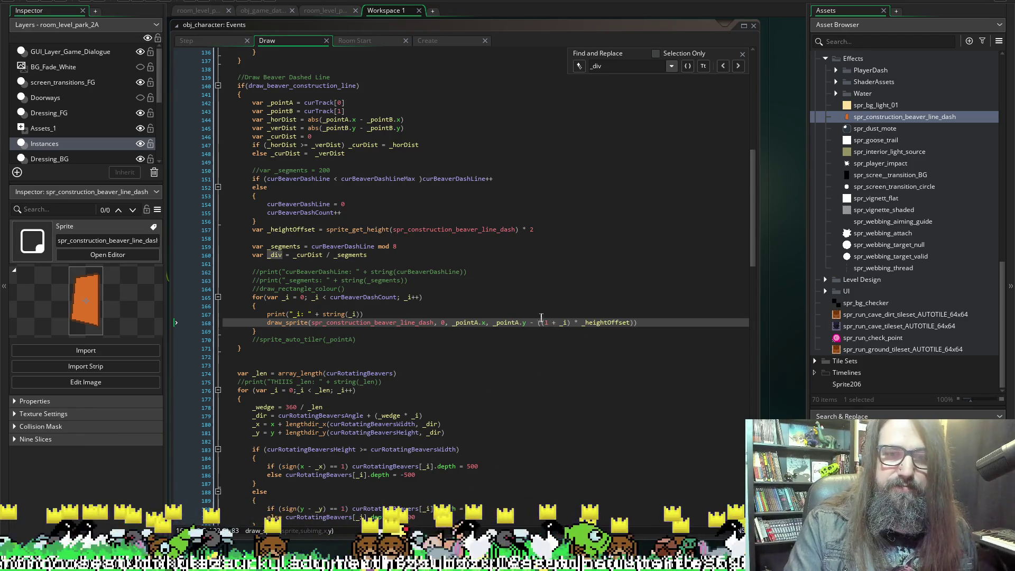
Select _heightOffset in line 168's offset expression and dismiss the text search.
{"action": "left_click", "coordinate": [558, 324]}
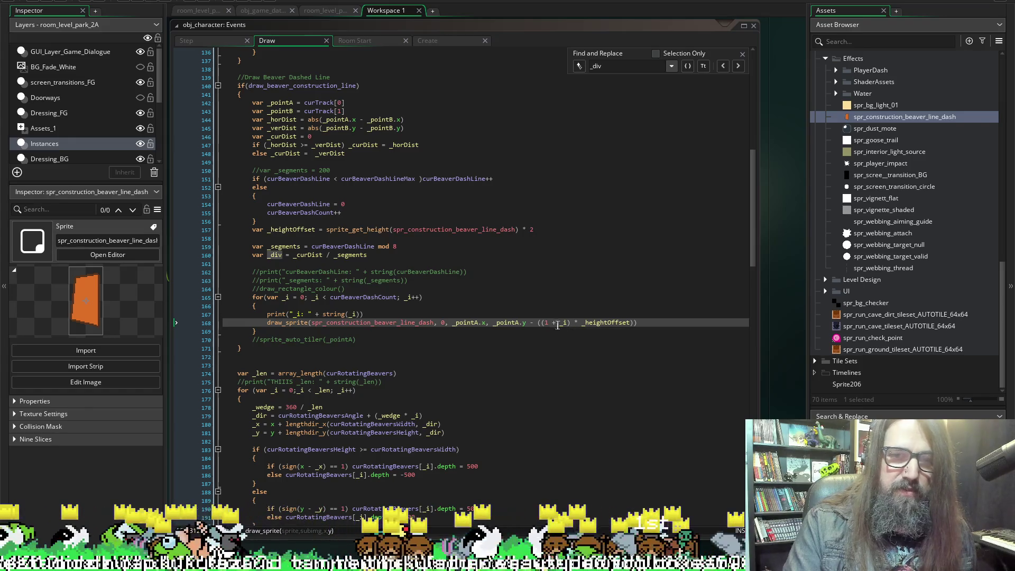
{"action": "double_click", "coordinate": [603, 321]}
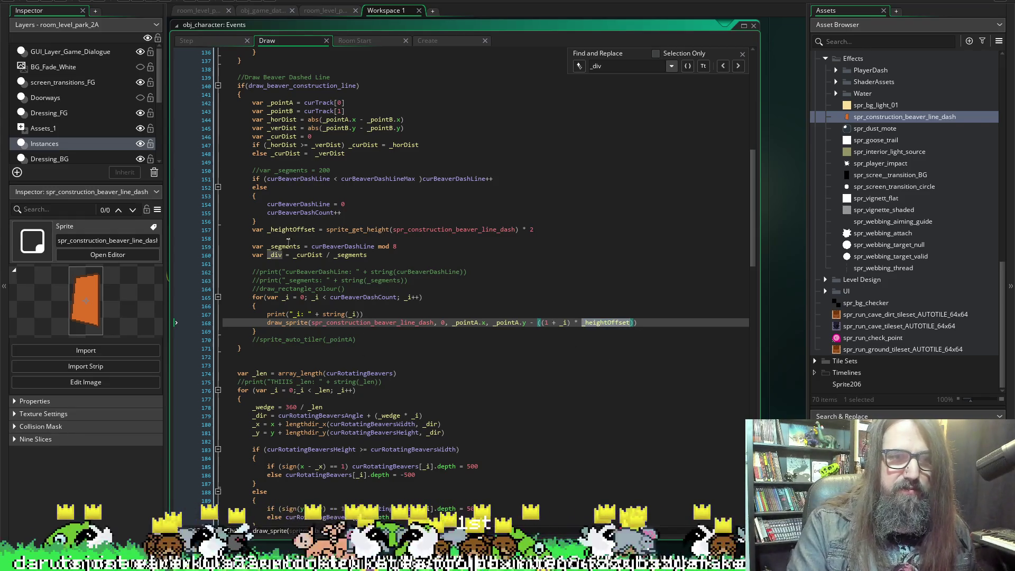
{"action": "left_click", "coordinate": [743, 54]}
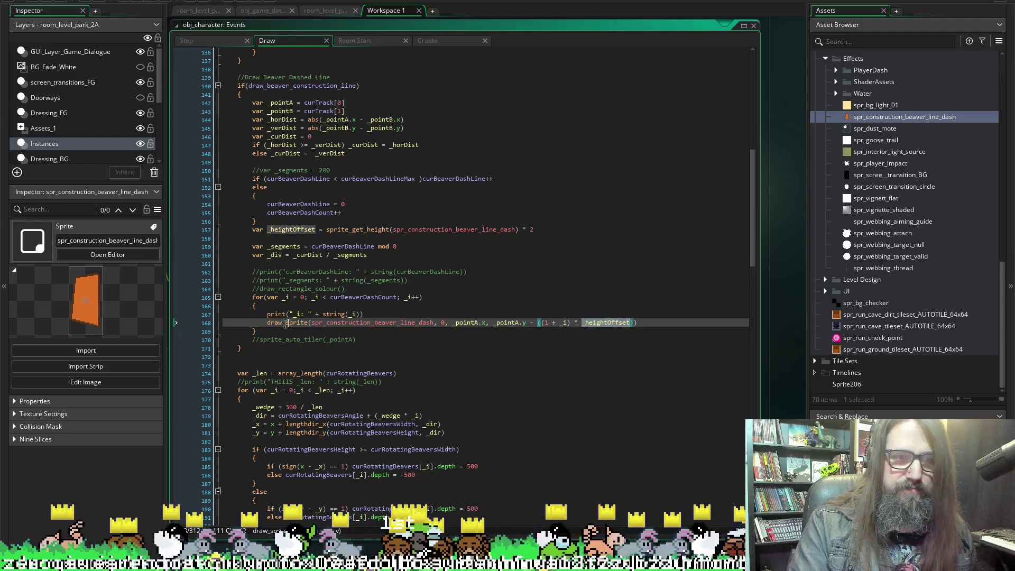
Comment out the _div and _segments lines with Ctrl+K.
{"action": "left_click", "coordinate": [396, 255]}
{"action": "key", "text": "shift+Home"}
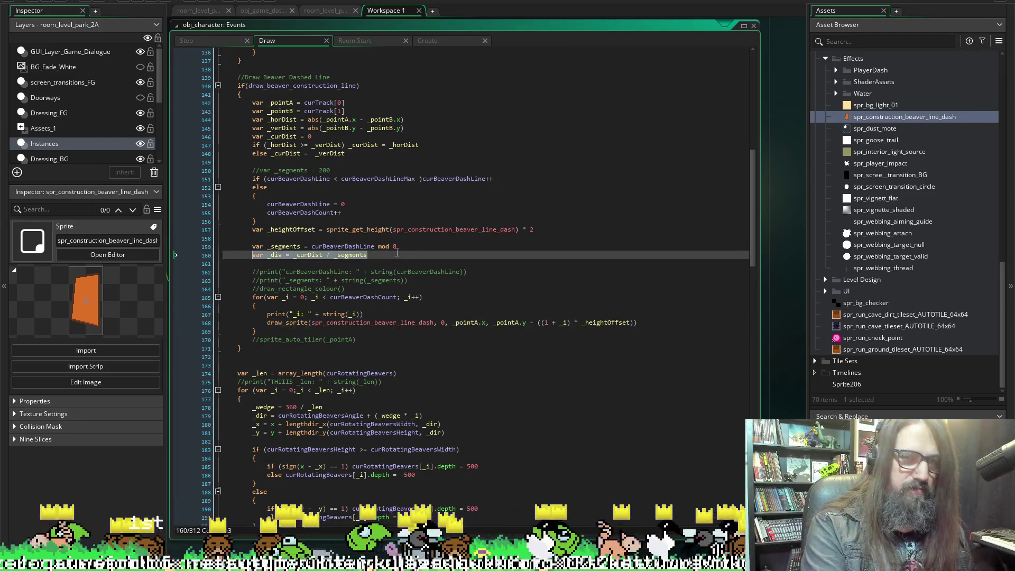
{"action": "key", "text": "ctrl+k"}
{"action": "key", "text": "Up"}
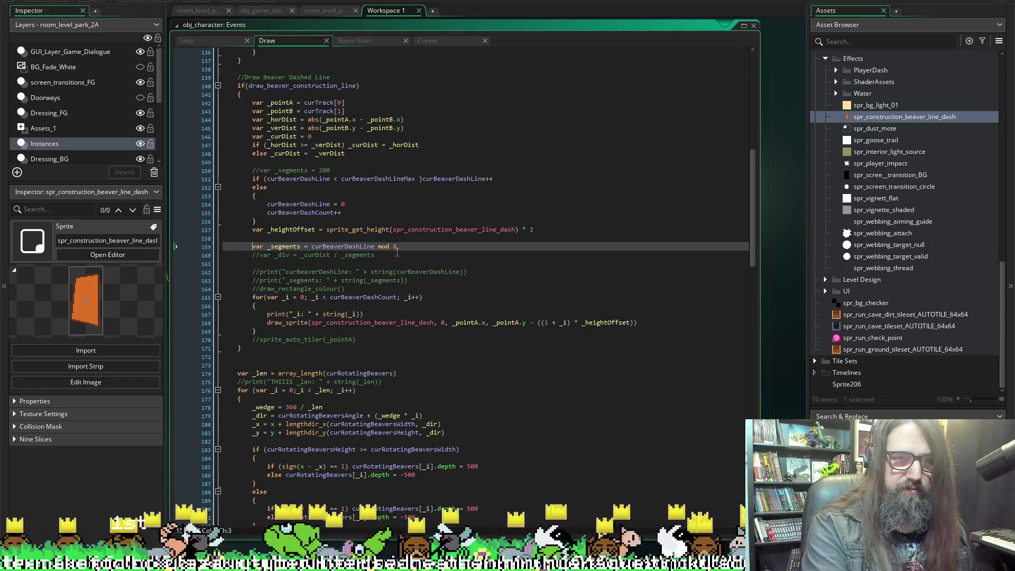
{"action": "key", "text": "ctrl+k"}
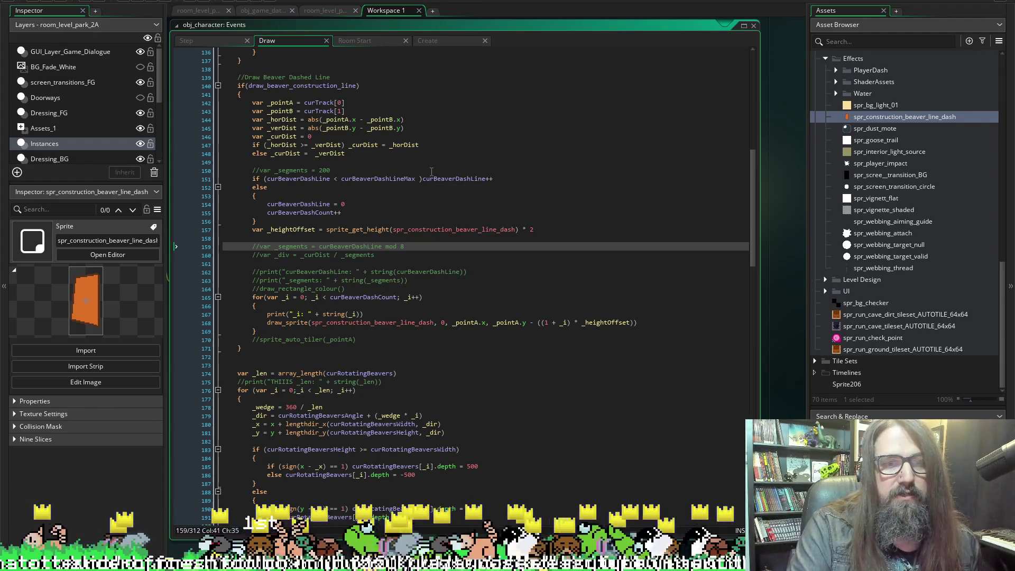
Copy the commented curBeaverDashLine print line onto line 158, uncomment it, and save.
{"action": "left_click", "coordinate": [420, 179]}
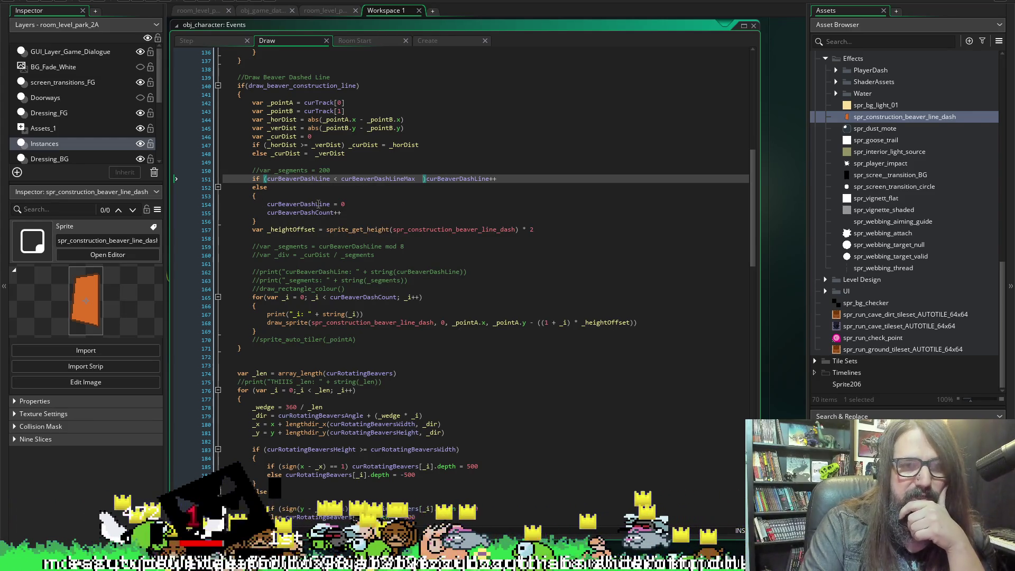
{"action": "double_click", "coordinate": [302, 214]}
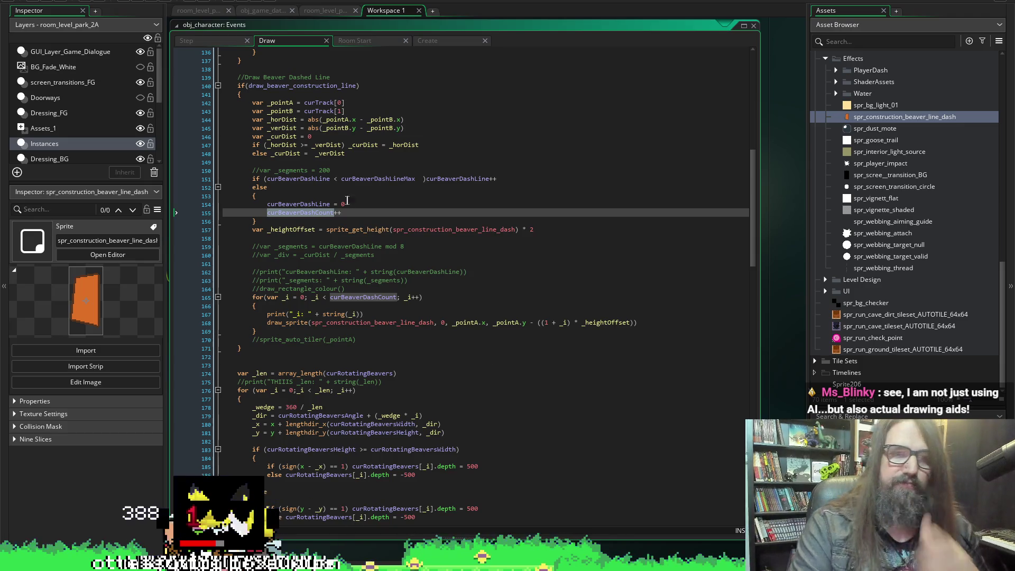
{"action": "left_click_drag", "start_coordinate": [253, 272], "coordinate": [486, 273]}
{"action": "key", "text": "ctrl+c"}
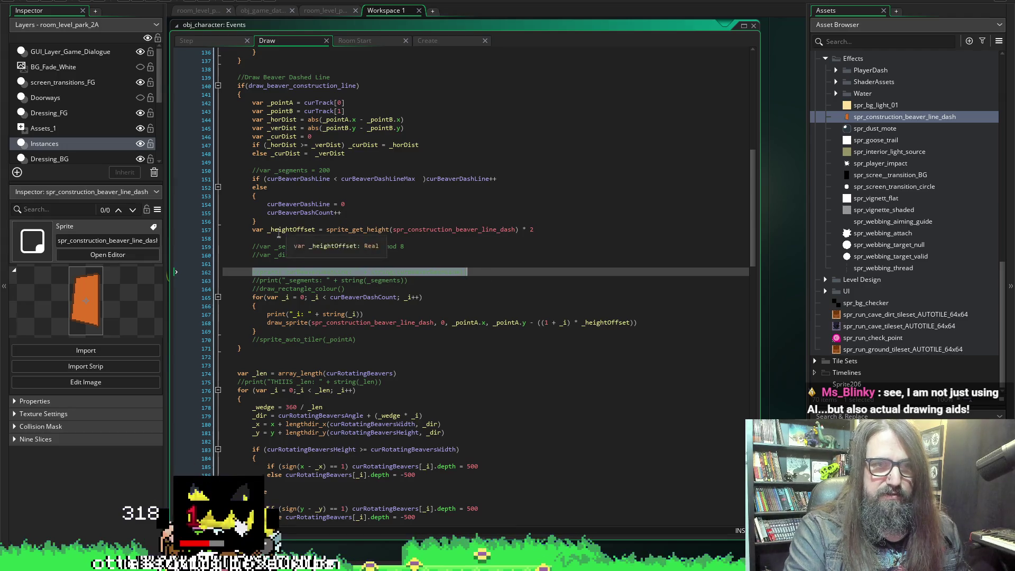
{"action": "left_click", "coordinate": [279, 239]}
{"action": "key", "text": "ctrl+v"}
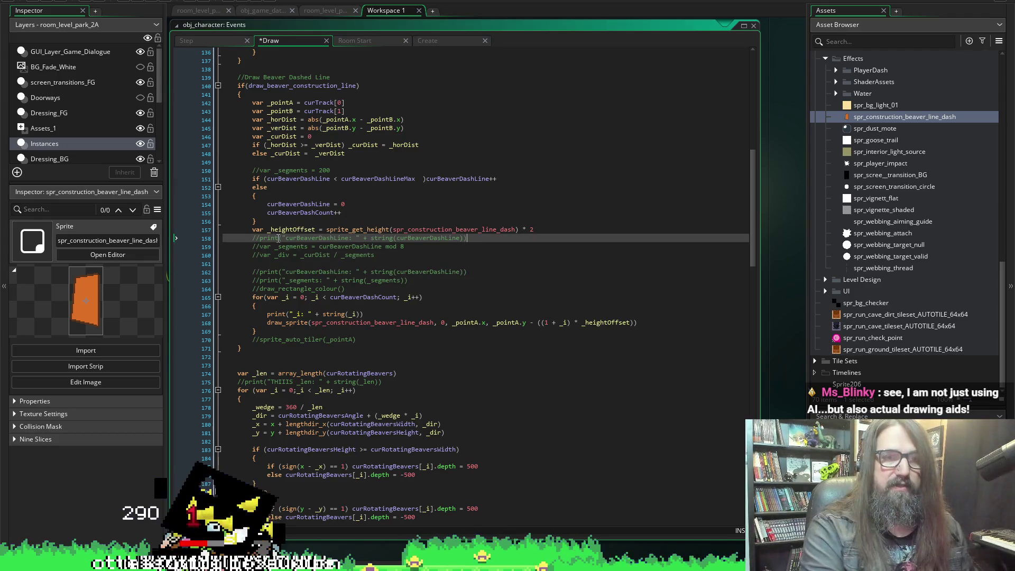
{"action": "key", "text": "Delete"}
{"action": "key", "text": "ctrl+s"}
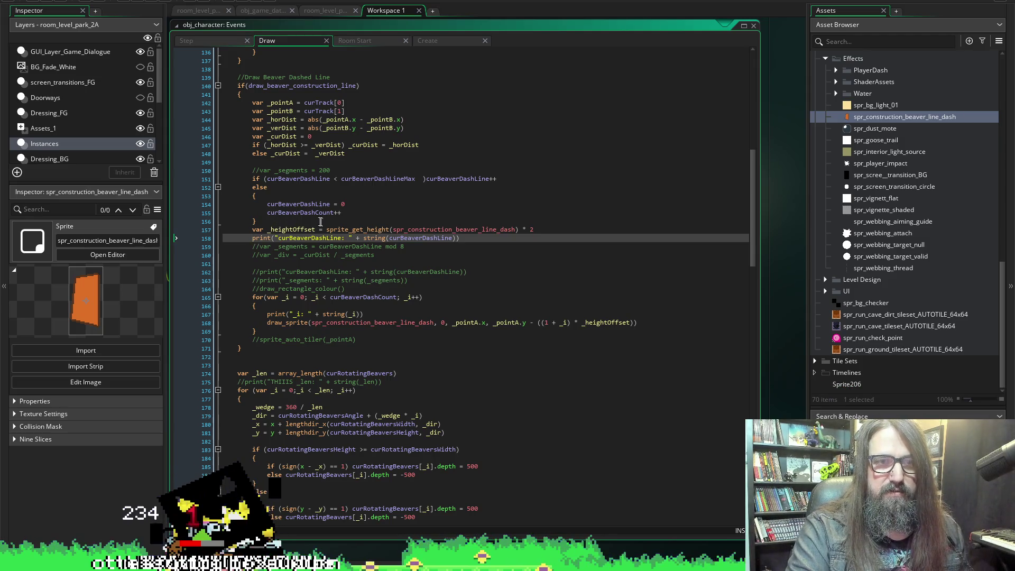
Recheck the curBeaverDashLine reset on line 154 and run the game with F5.
{"action": "left_click", "coordinate": [318, 203]}
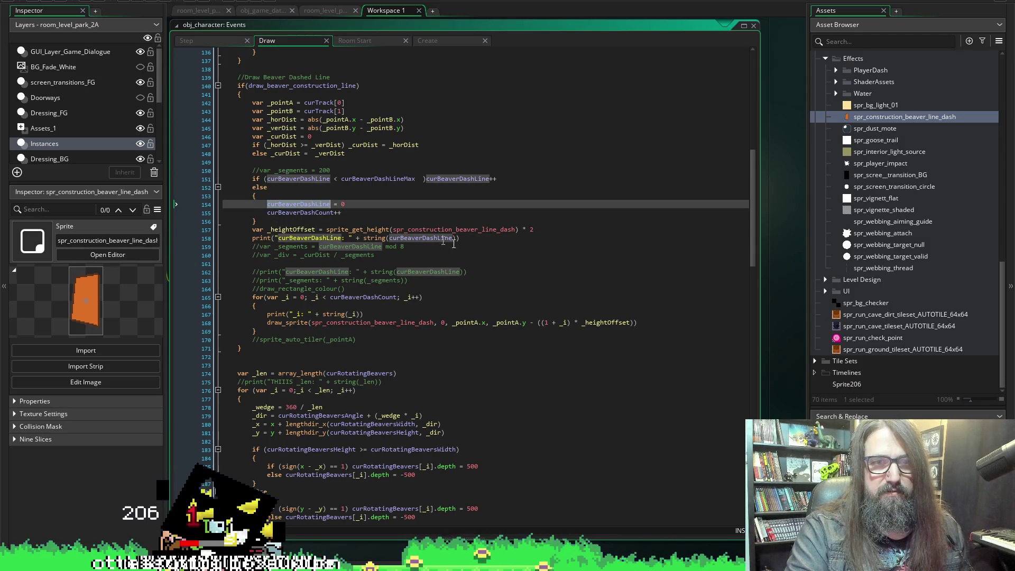
{"action": "left_click", "coordinate": [421, 238]}
{"action": "key", "text": "ctrl+z"}
{"action": "key", "text": "ctrl+y"}
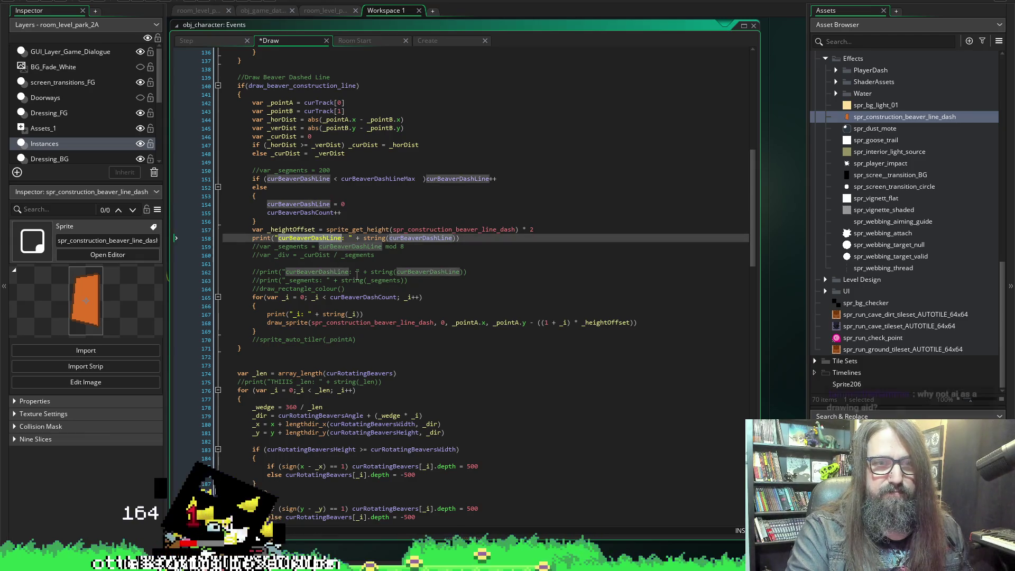
{"action": "key", "text": "F5"}
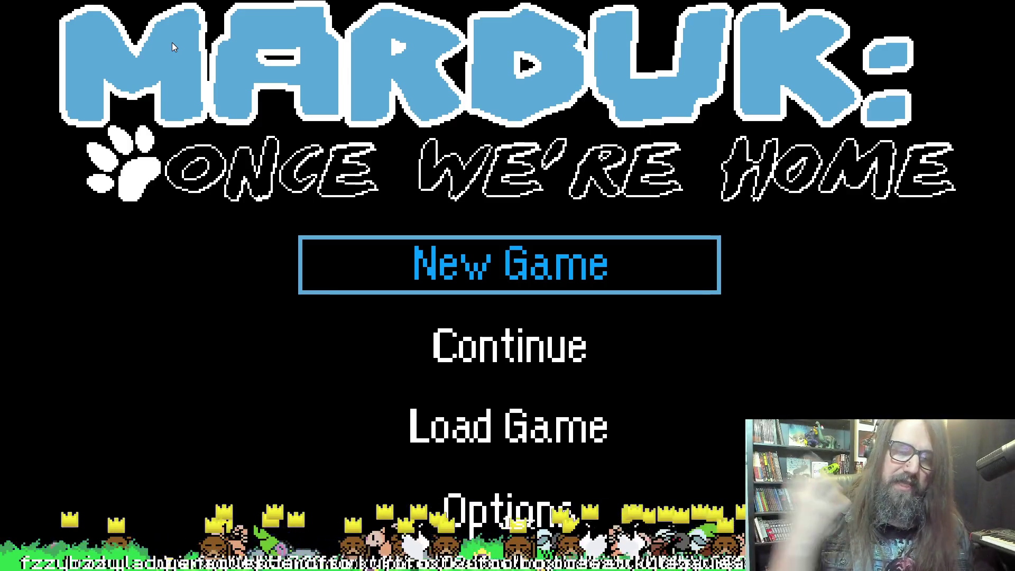
Continue the saved game into the level and walk the dog right so curBeaverDashLine values print.
{"action": "key", "text": "Down"}
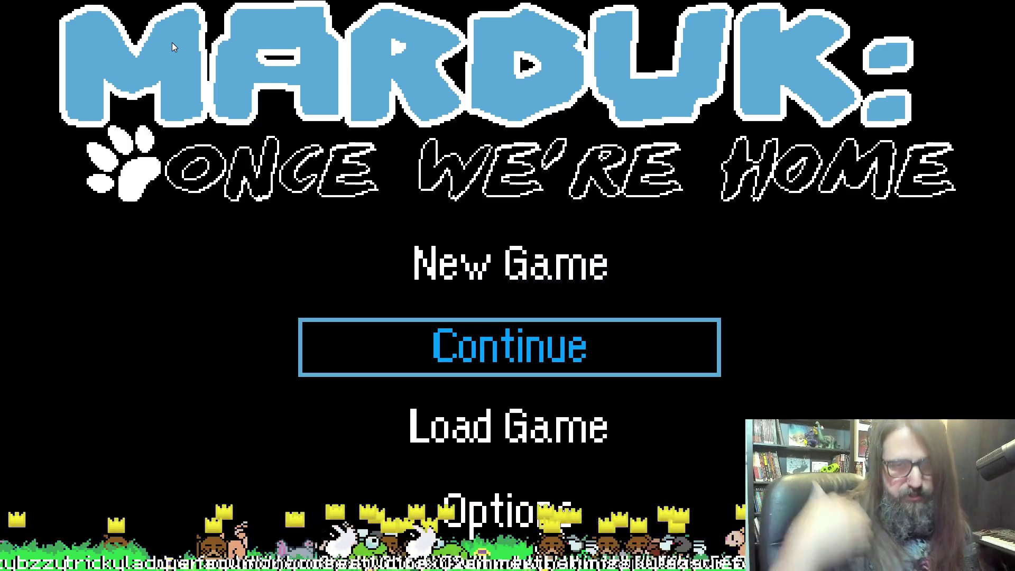
{"action": "key", "text": "Up"}
{"action": "key", "text": "Down"}
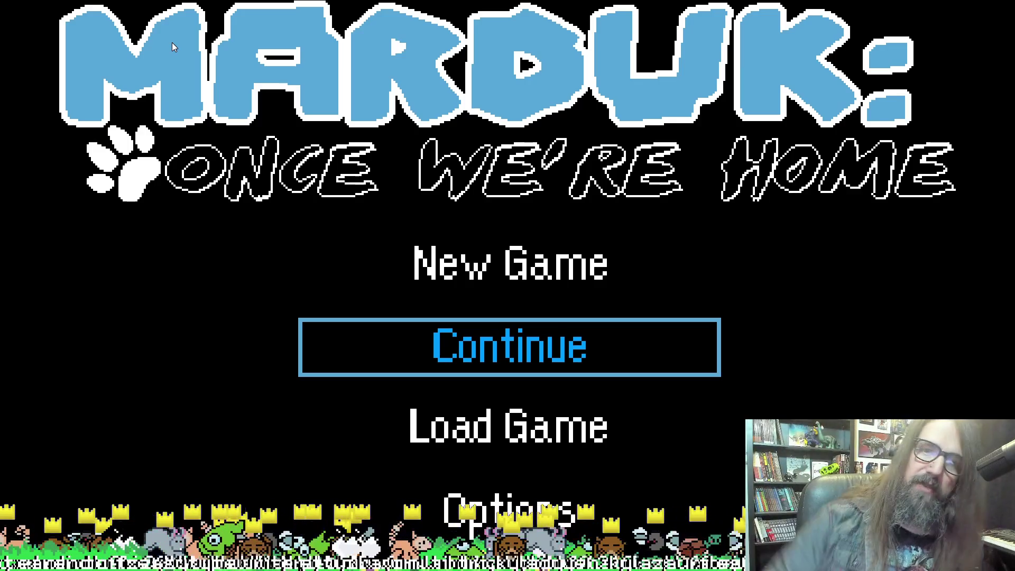
{"action": "key", "text": "Return"}
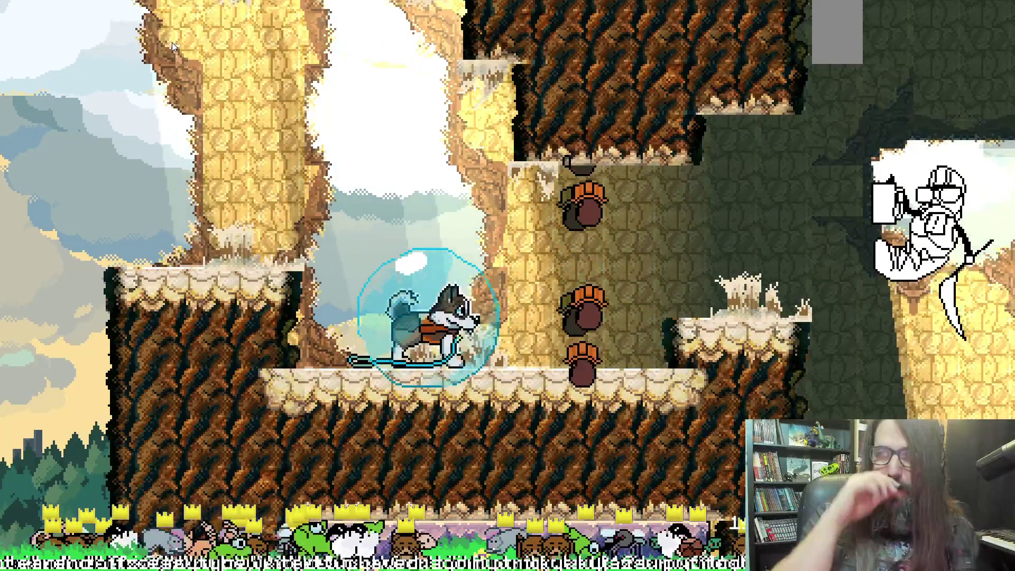
{"action": "key", "text": "Right"}
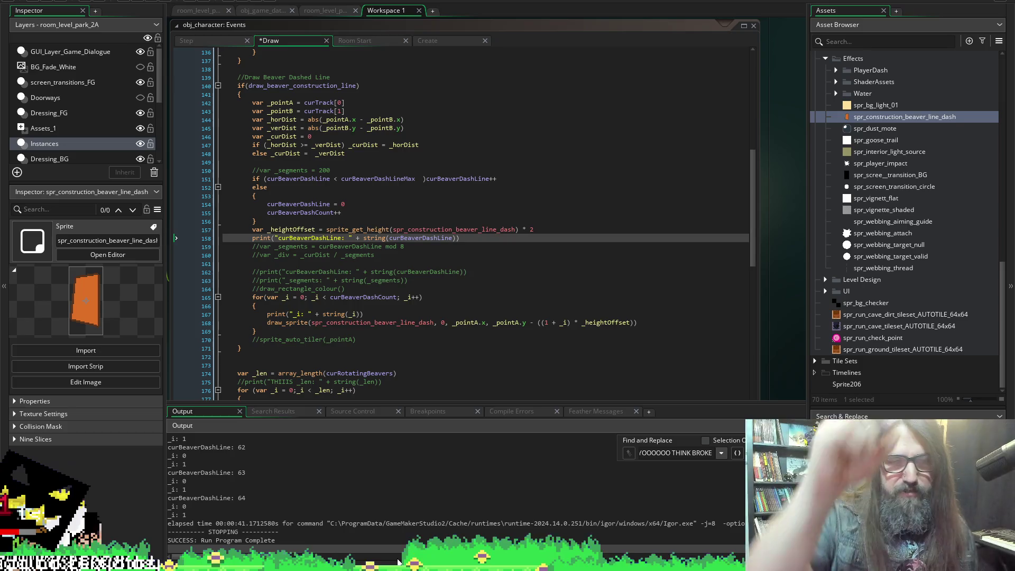
{"action": "scroll", "coordinate": [352, 492], "scroll_direction": "up", "scroll_amount": 10}
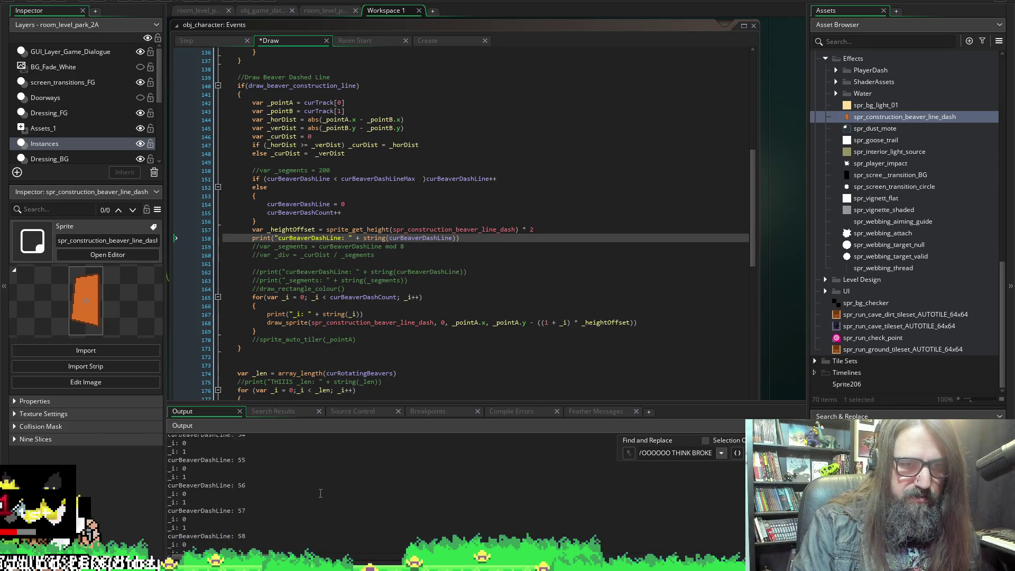
{"action": "scroll", "coordinate": [365, 497], "scroll_direction": "down", "scroll_amount": 20}
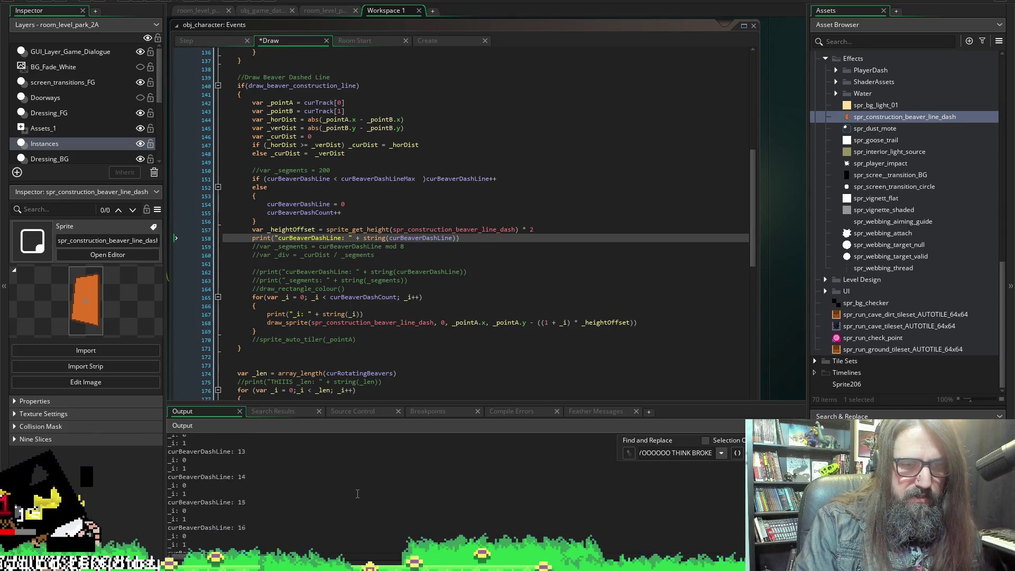
{"action": "scroll", "coordinate": [336, 514], "scroll_direction": "up", "scroll_amount": 3}
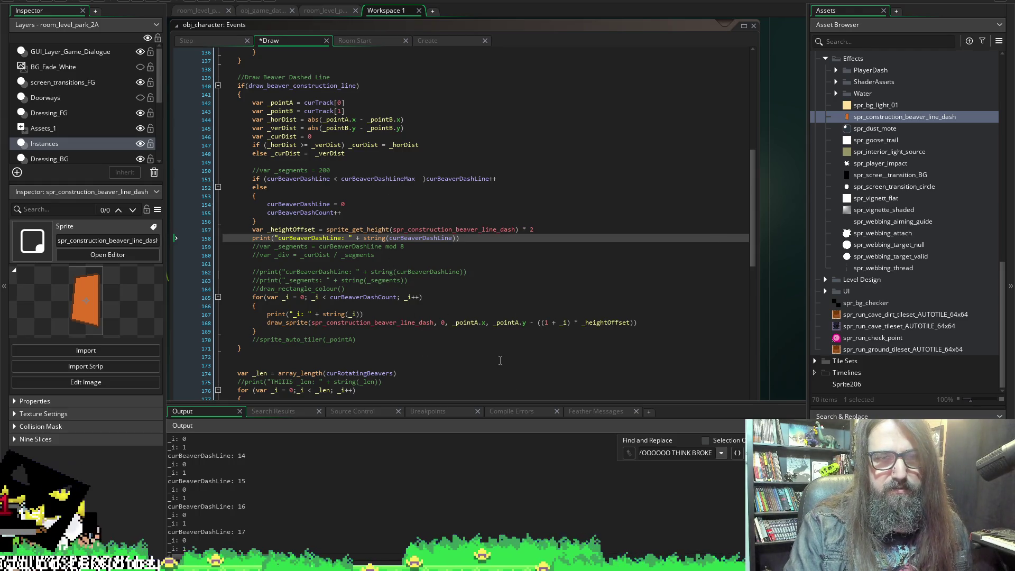
{"action": "left_click", "coordinate": [137, 2]}
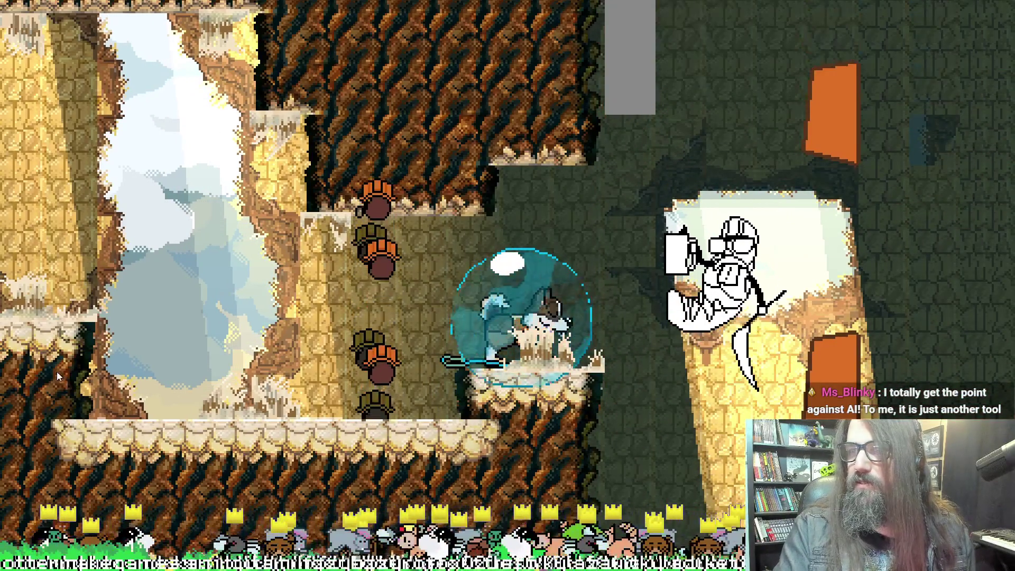
Leave the running game with Escape to check the dash counts in the output log.
{"action": "key", "text": "Escape"}
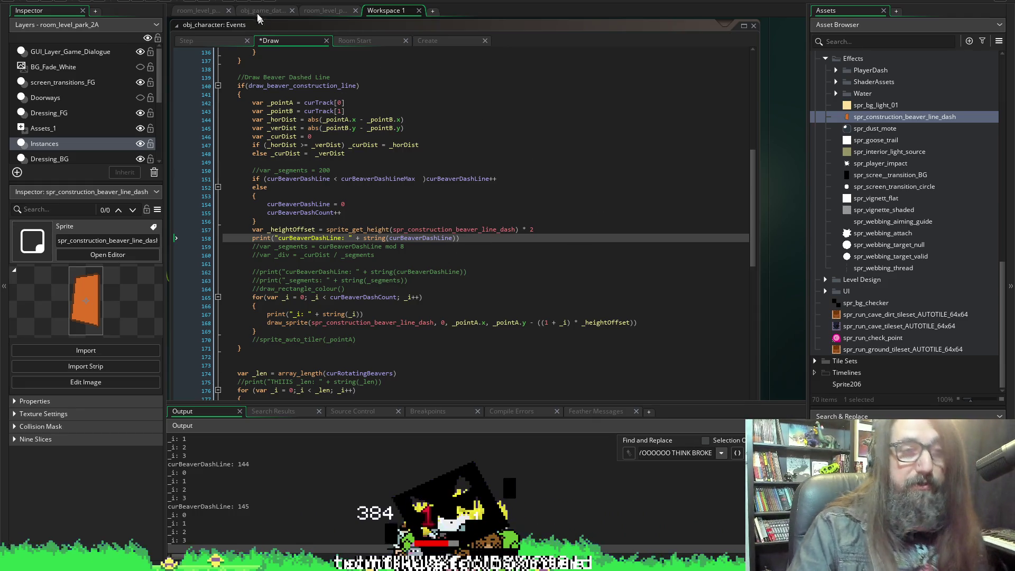
Stop the current test run and launch a fresh build to the Otter Make Games splash screen.
{"action": "left_click", "coordinate": [151, 1]}
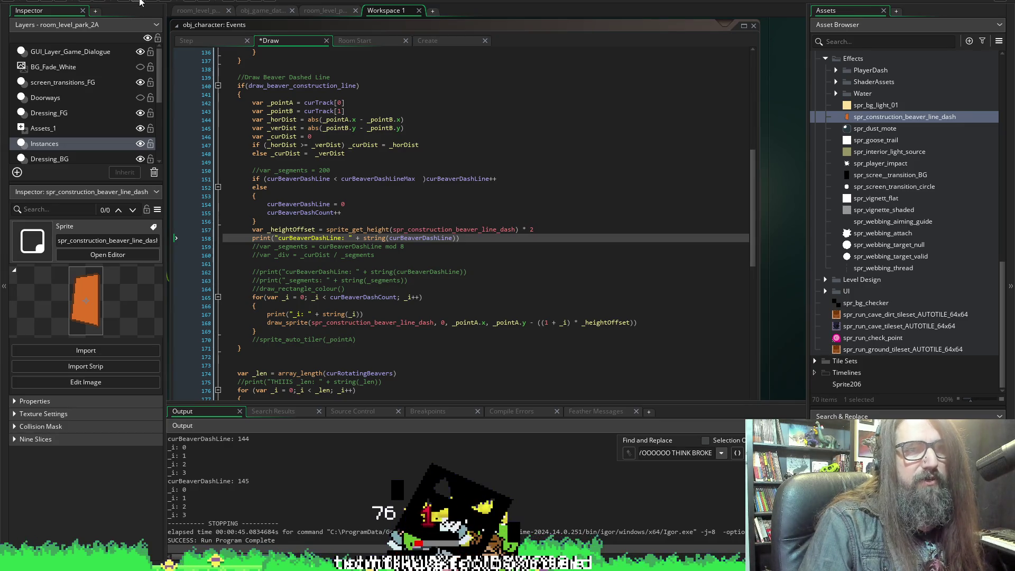
{"action": "left_click", "coordinate": [140, 3]}
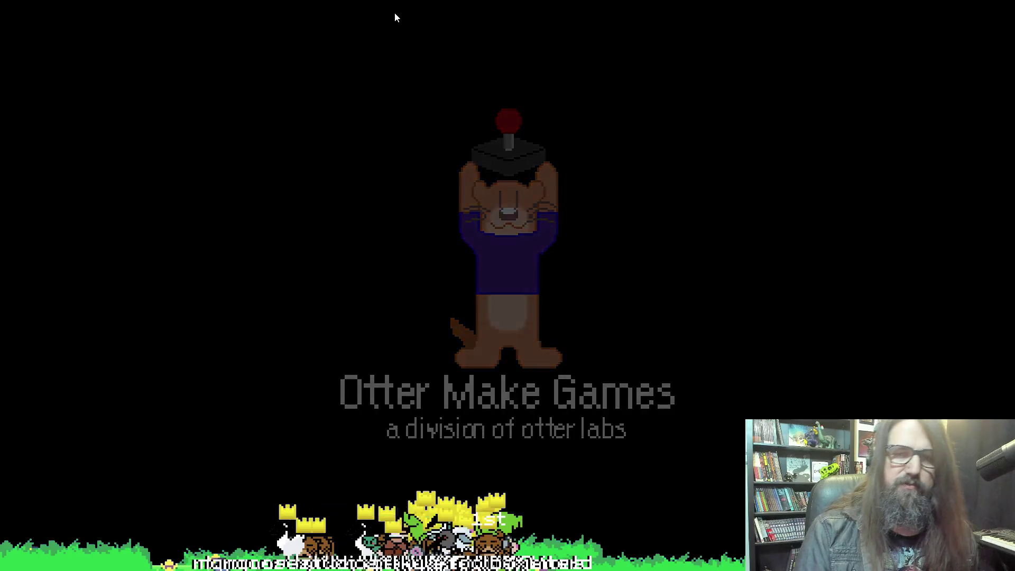
Continue the saved game from the title menu and move the otter right through the beaver level.
{"action": "key", "text": "Down"}
{"action": "key", "text": "Return"}
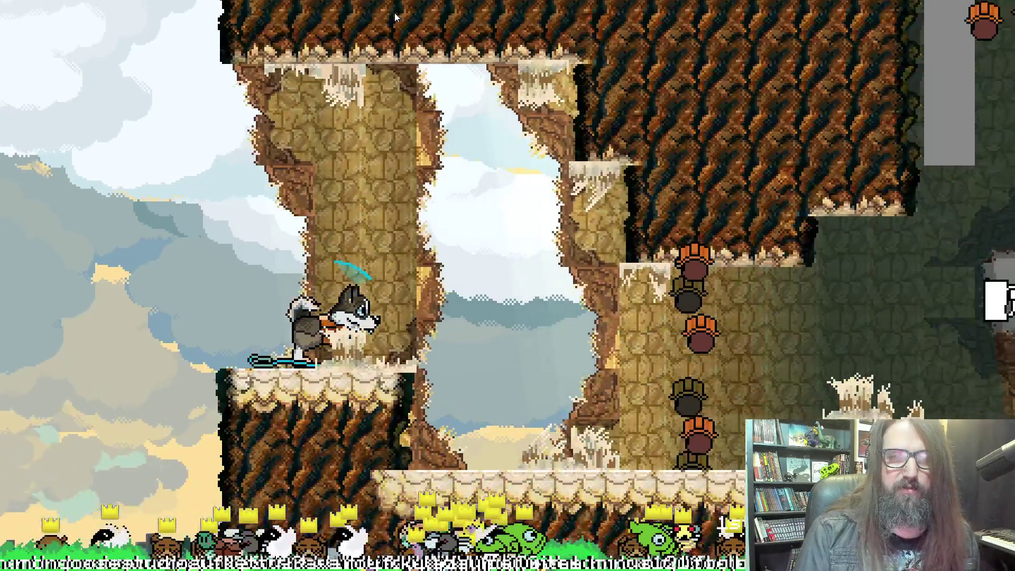
{"action": "key", "text": "Right"}
{"action": "key", "text": "Right"}
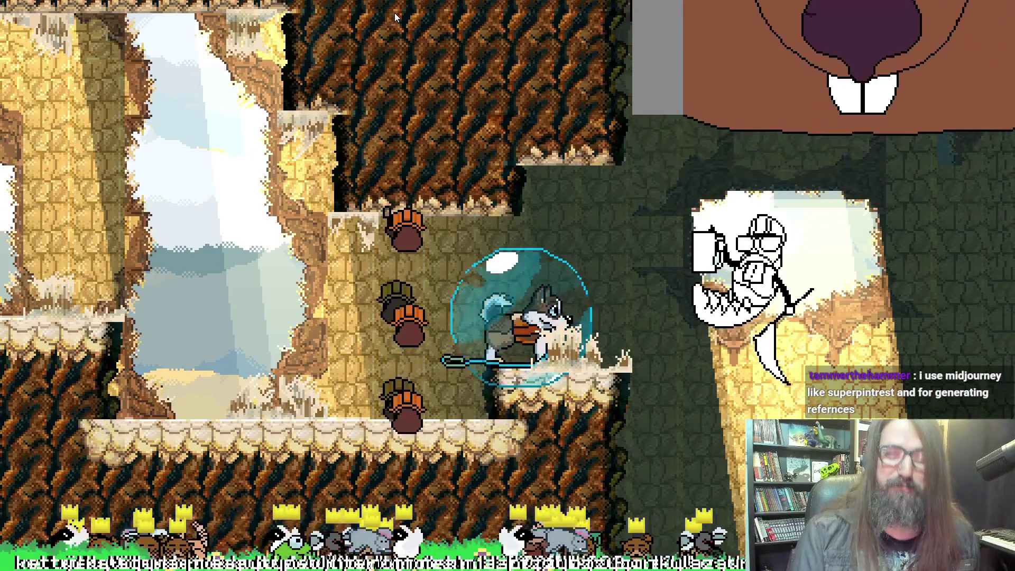
{"action": "key", "text": "Right"}
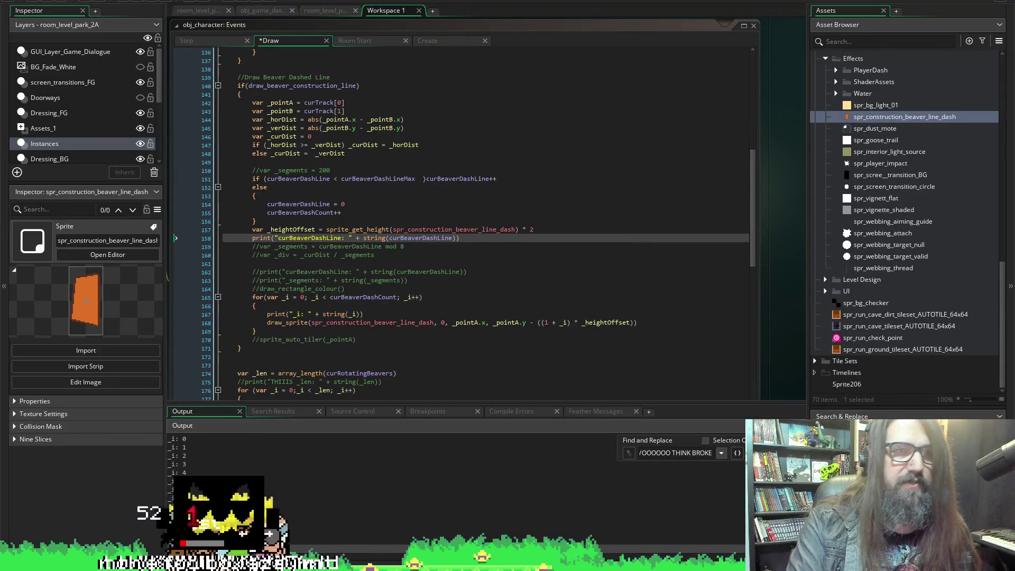
Highlight curBeaverDashCount and bring up the Create event code near giant_heckin_beaver_removed.
{"action": "double_click", "coordinate": [296, 213]}
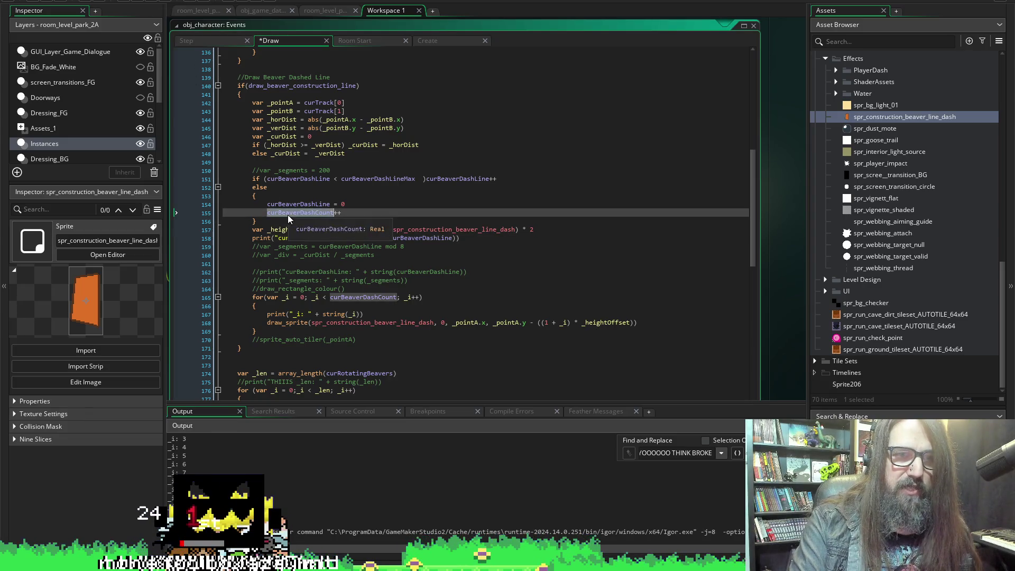
{"action": "left_click", "coordinate": [450, 40]}
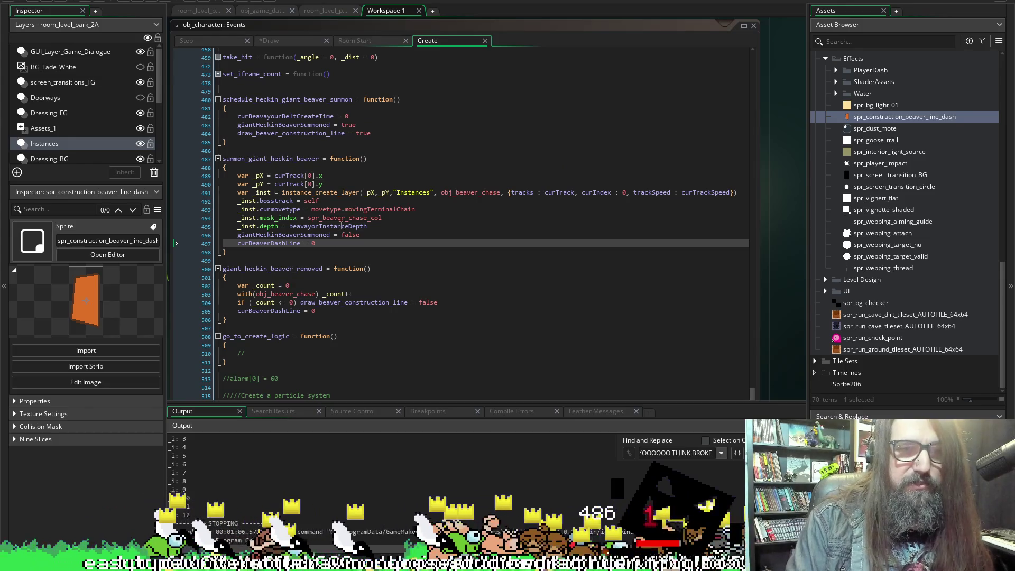
{"action": "left_click", "coordinate": [226, 251]}
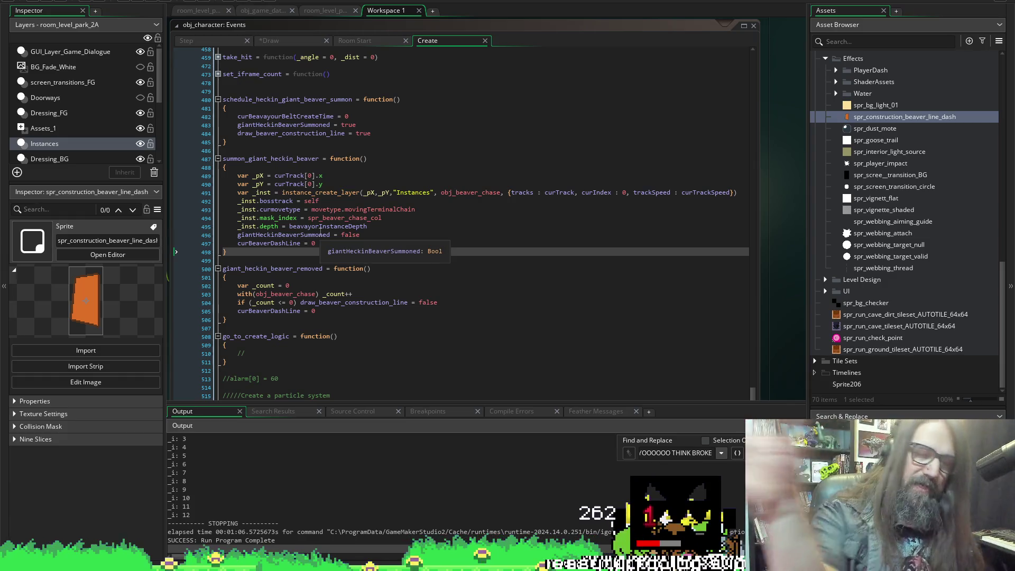
{"action": "scroll", "coordinate": [371, 246], "scroll_direction": "down", "scroll_amount": 3}
{"action": "scroll", "coordinate": [370, 246], "scroll_direction": "up", "scroll_amount": 2}
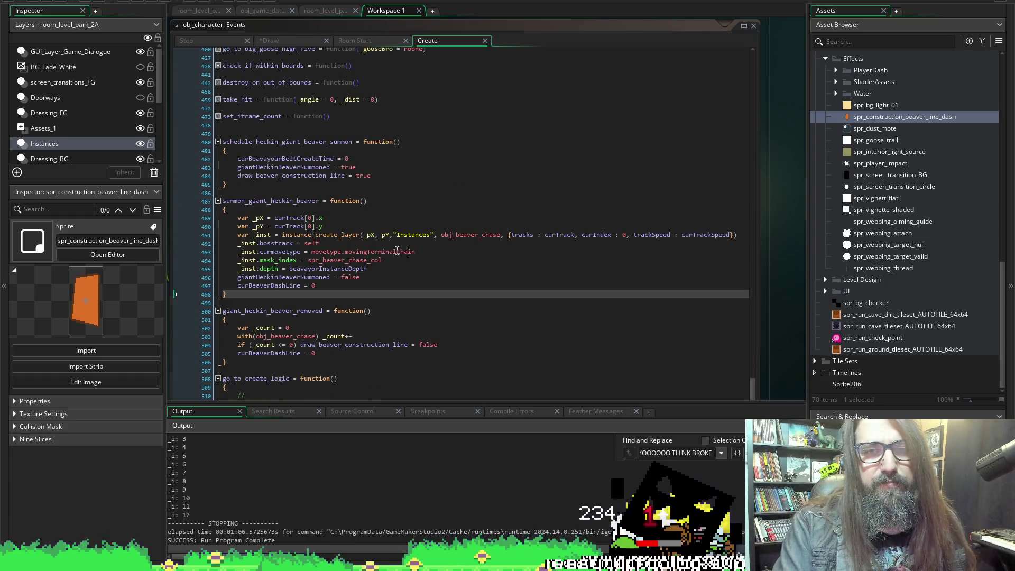
{"action": "scroll", "coordinate": [391, 259], "scroll_direction": "down", "scroll_amount": 1}
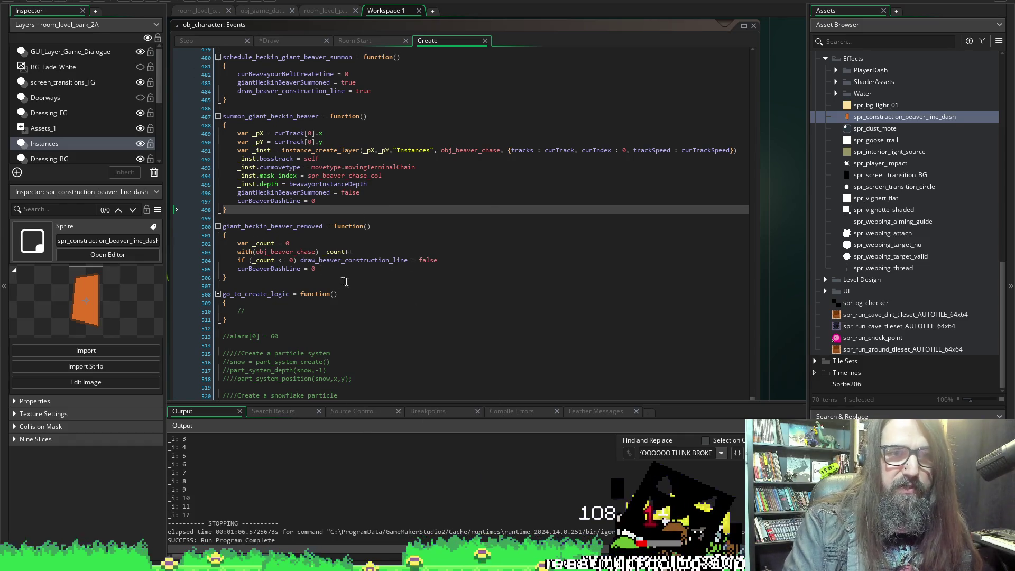
Add 'curBeaverDashCount = 0' after line 505, save the Create event, and rebuild the game.
{"action": "left_click", "coordinate": [363, 271]}
{"action": "key", "text": "Return"}
{"action": "type", "text": "curBeaverDashCount = 0"}
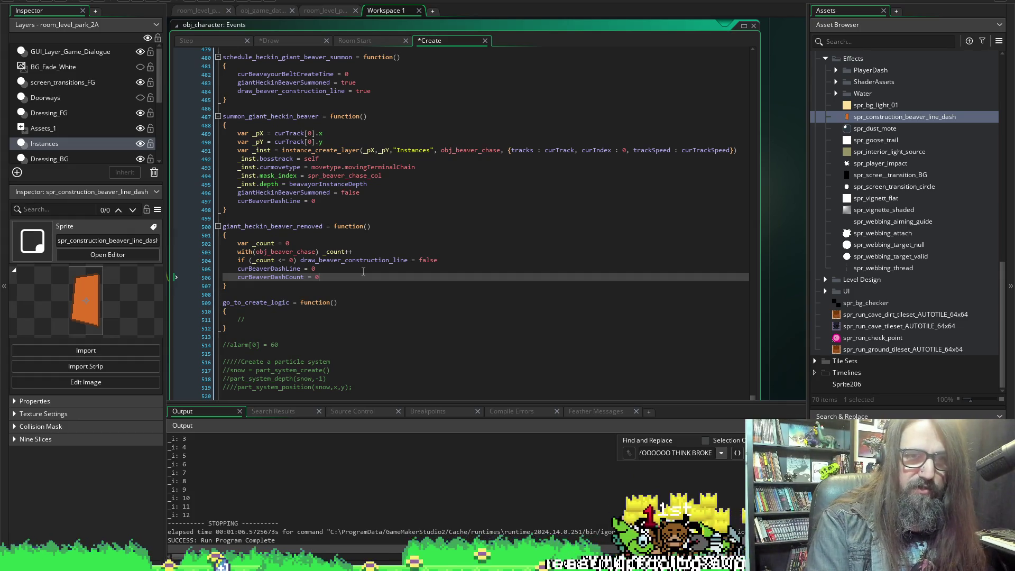
{"action": "key", "text": "ctrl+s"}
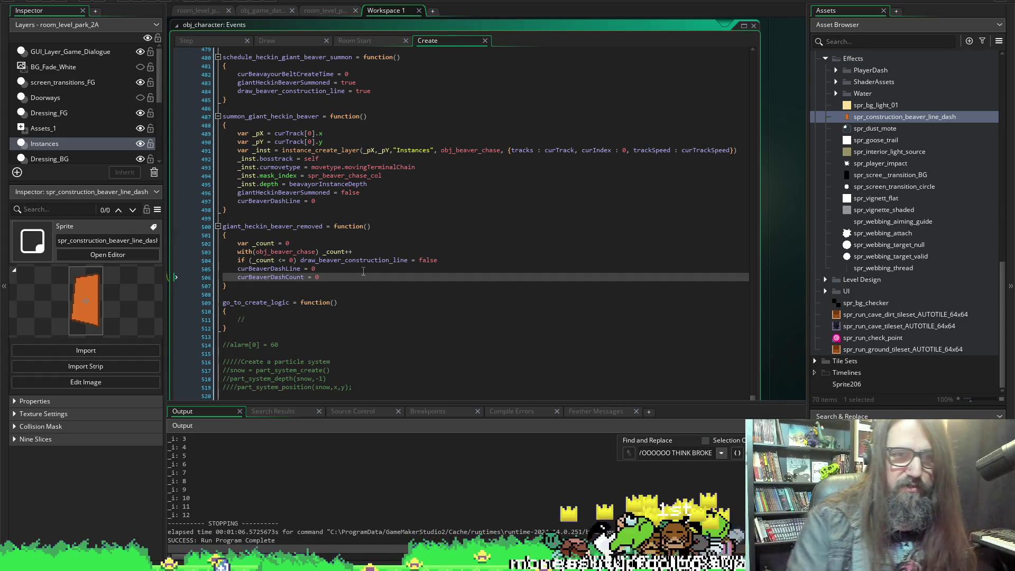
{"action": "key", "text": "BackSpace"}
{"action": "type", "text": "0"}
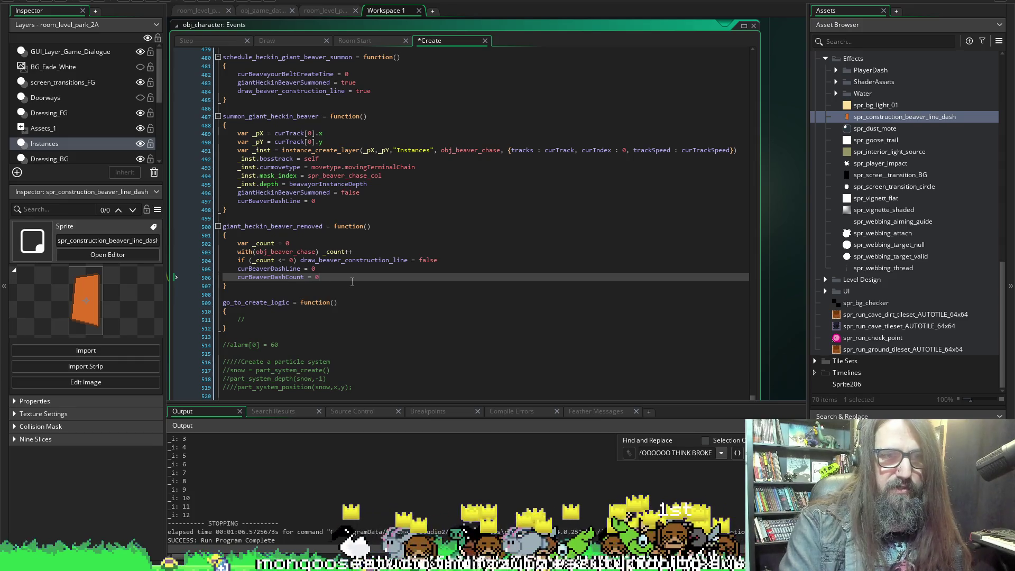
{"action": "key", "text": "ctrl+s"}
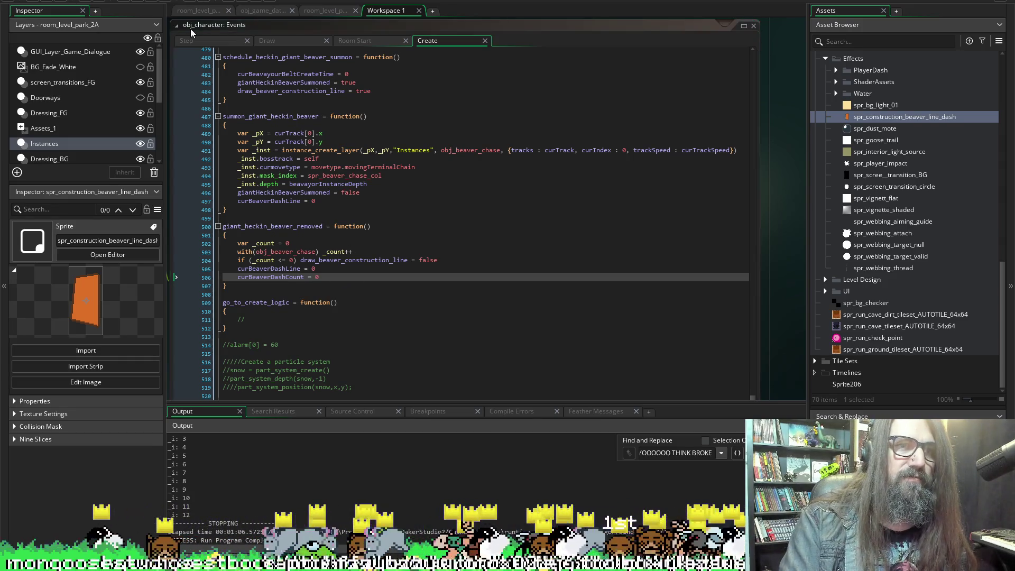
{"action": "left_click", "coordinate": [136, 3]}
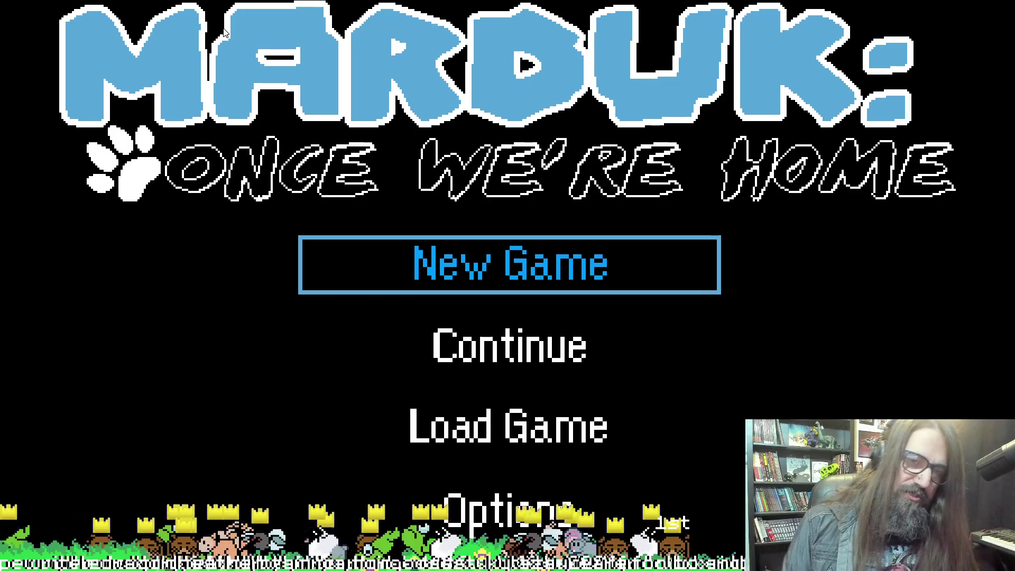
Continue the saved game and move the dog through the beaver section to check the dash reset.
{"action": "key", "text": "Down"}
{"action": "key", "text": "Return"}
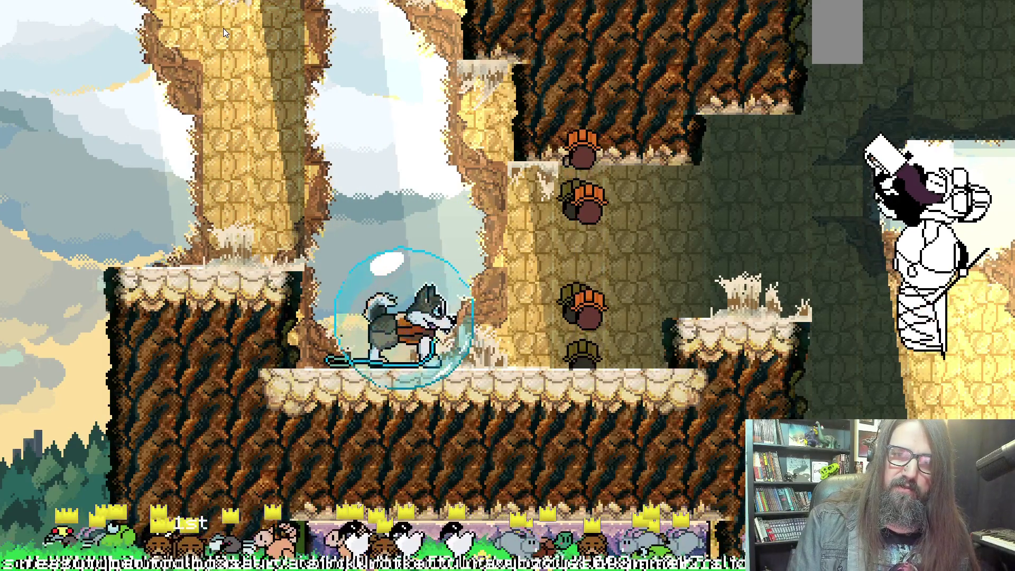
{"action": "key", "text": "Right"}
{"action": "key", "text": "Right"}
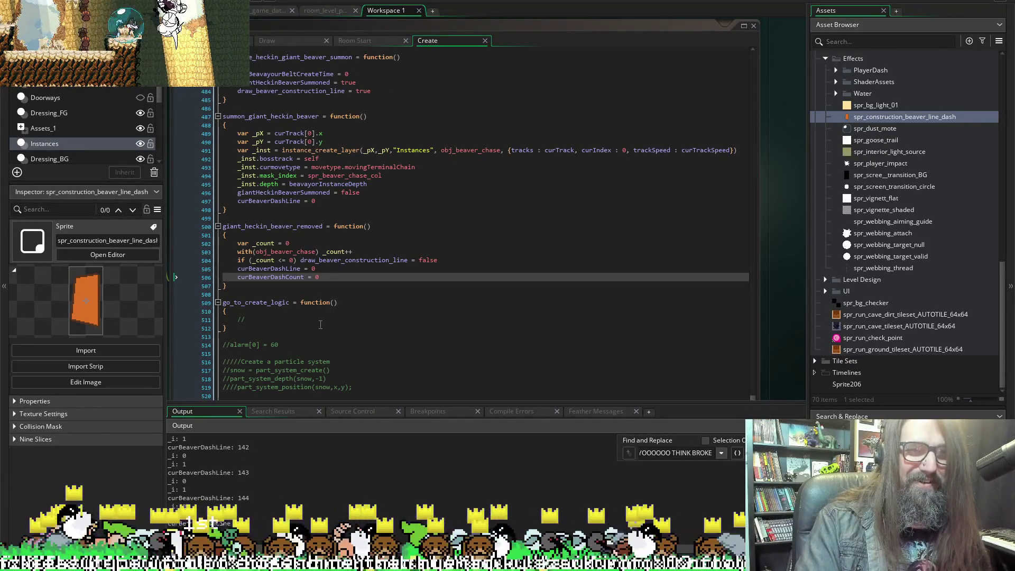
{"action": "left_click", "coordinate": [328, 277]}
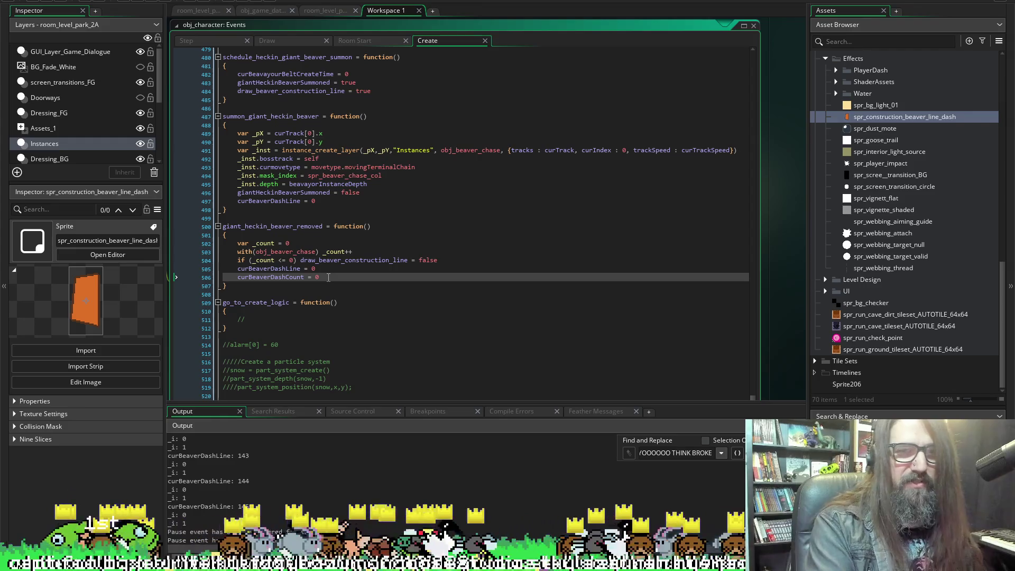
Show obj_character's Step event, scrolled to the movingTerminalChain case calling giant_heckin_beaver_removed().
{"action": "left_click", "coordinate": [207, 41]}
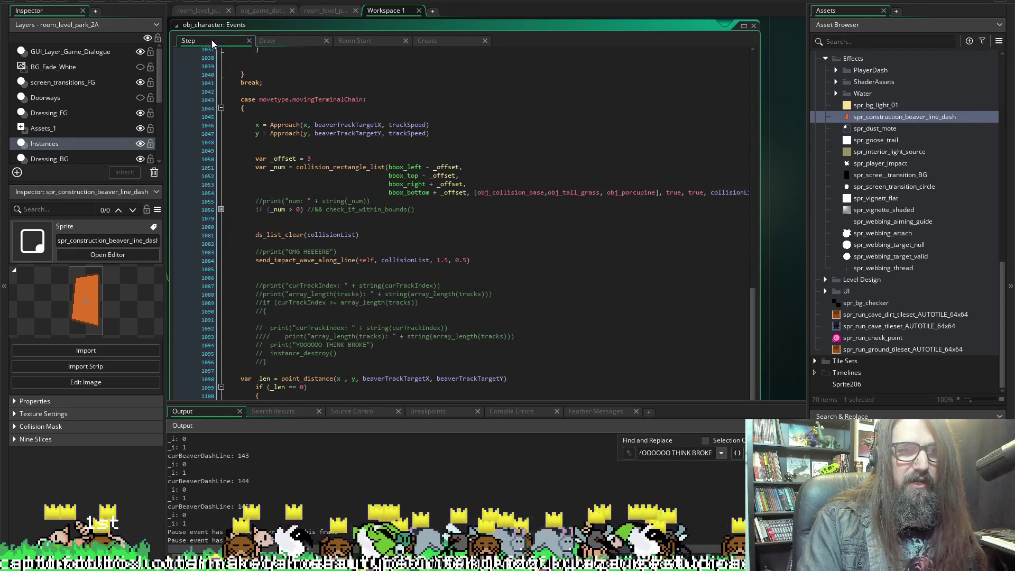
{"action": "scroll", "coordinate": [404, 349], "scroll_direction": "down", "scroll_amount": 3}
{"action": "scroll", "coordinate": [403, 349], "scroll_direction": "down", "scroll_amount": 3}
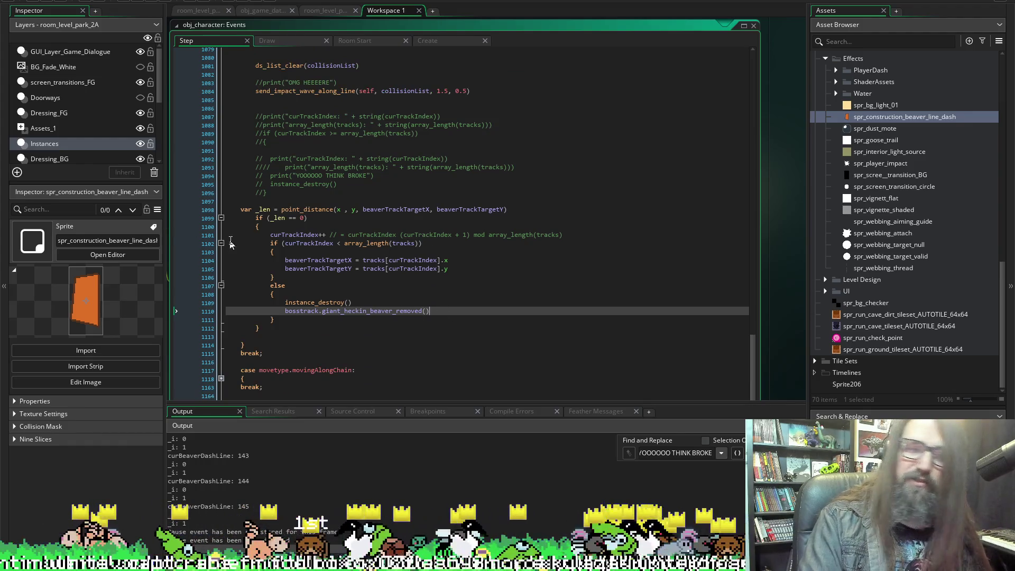
{"action": "scroll", "coordinate": [358, 244], "scroll_direction": "down", "scroll_amount": 1}
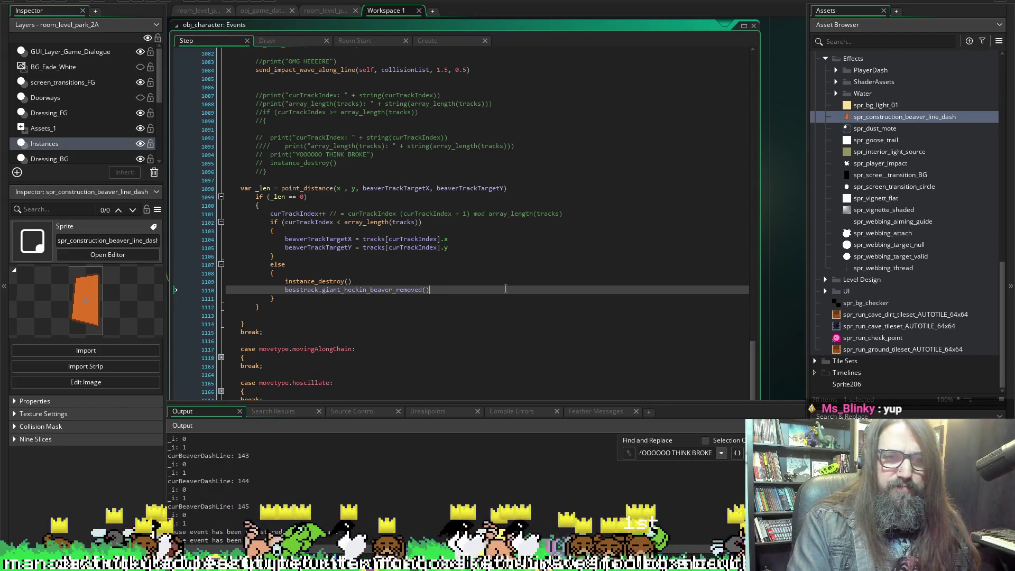
{"action": "scroll", "coordinate": [505, 288], "scroll_direction": "up", "scroll_amount": 5}
{"action": "scroll", "coordinate": [400, 262], "scroll_direction": "down", "scroll_amount": 5}
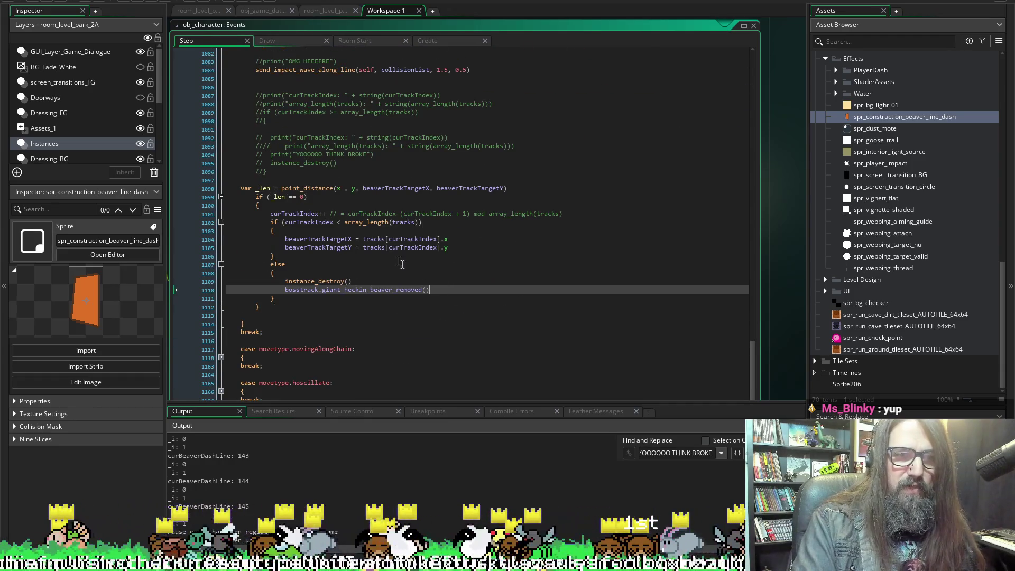
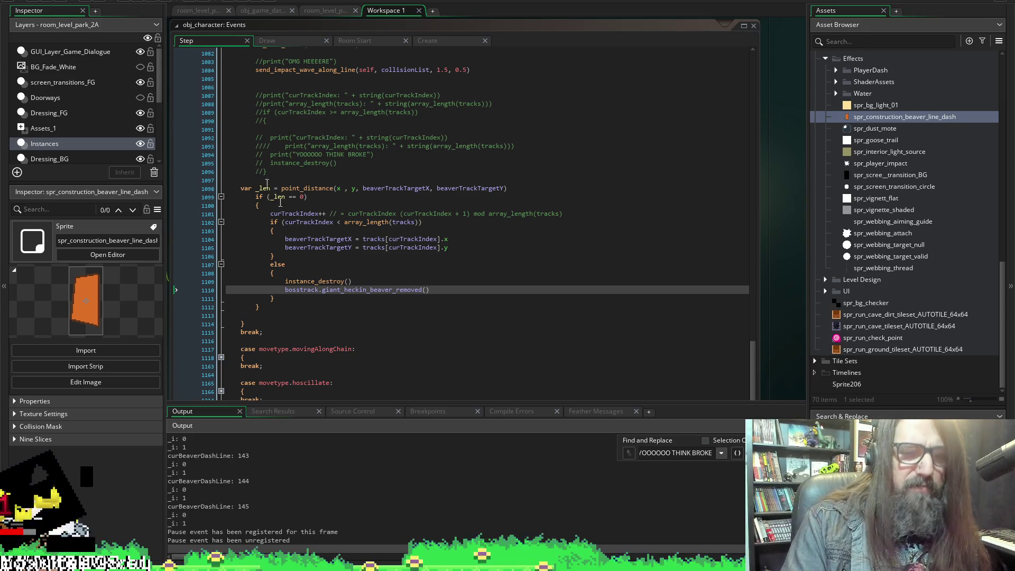
Focus the Output log panel below obj_character's Step event code.
{"action": "left_click", "coordinate": [448, 514]}
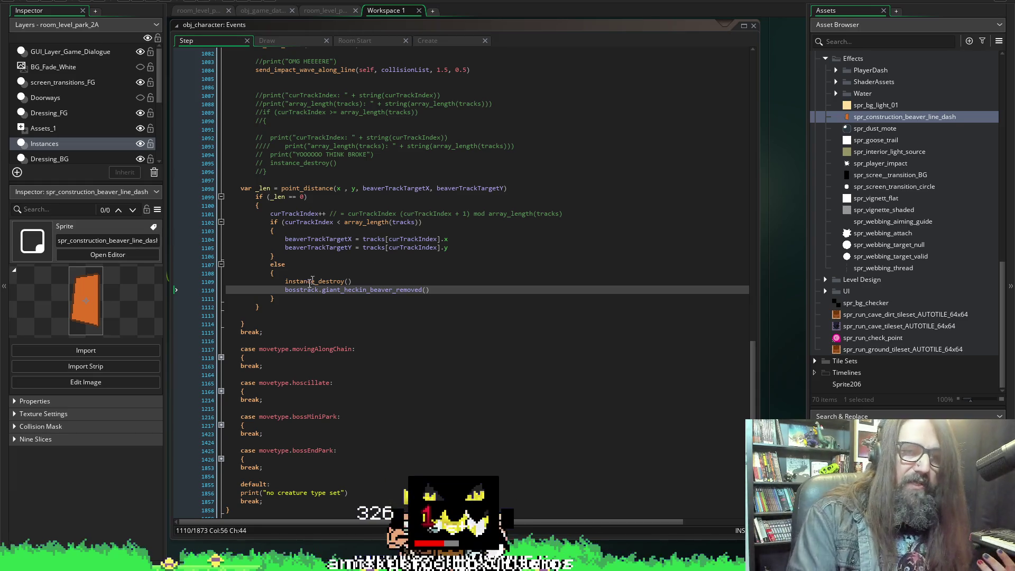
{"action": "right_click", "coordinate": [281, 326]}
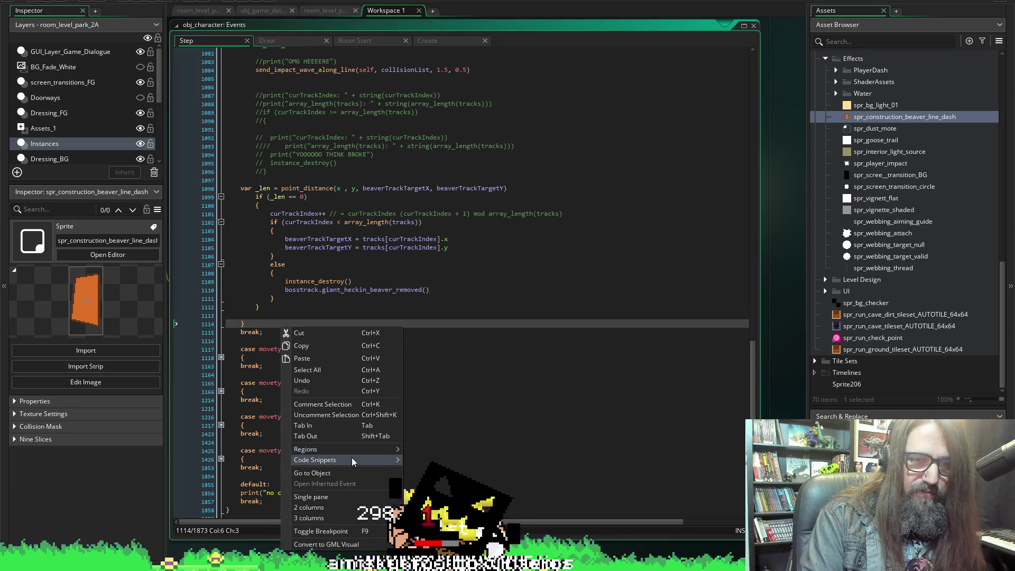
{"action": "mouse_move", "coordinate": [352, 459]}
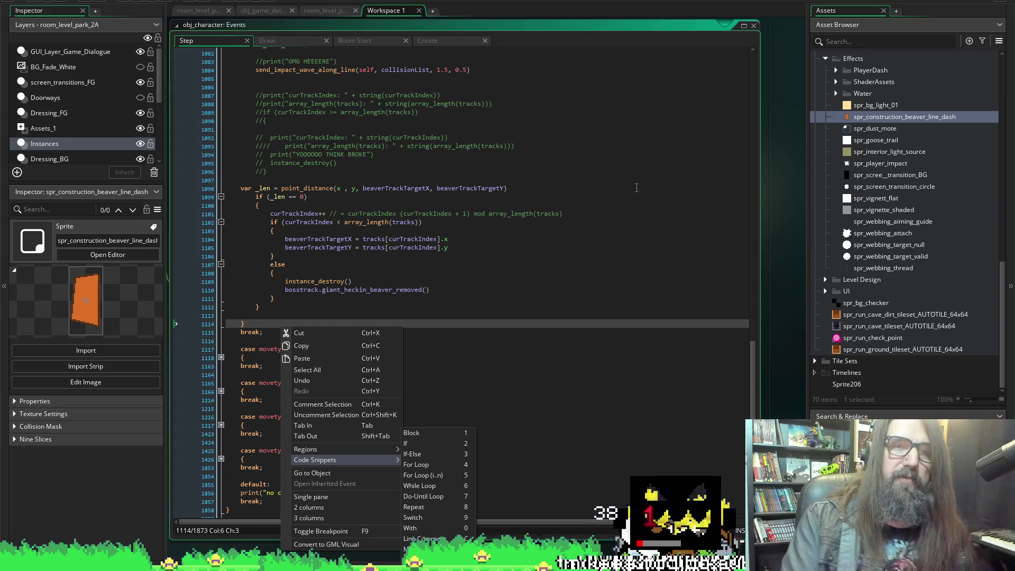
{"action": "left_click", "coordinate": [418, 305]}
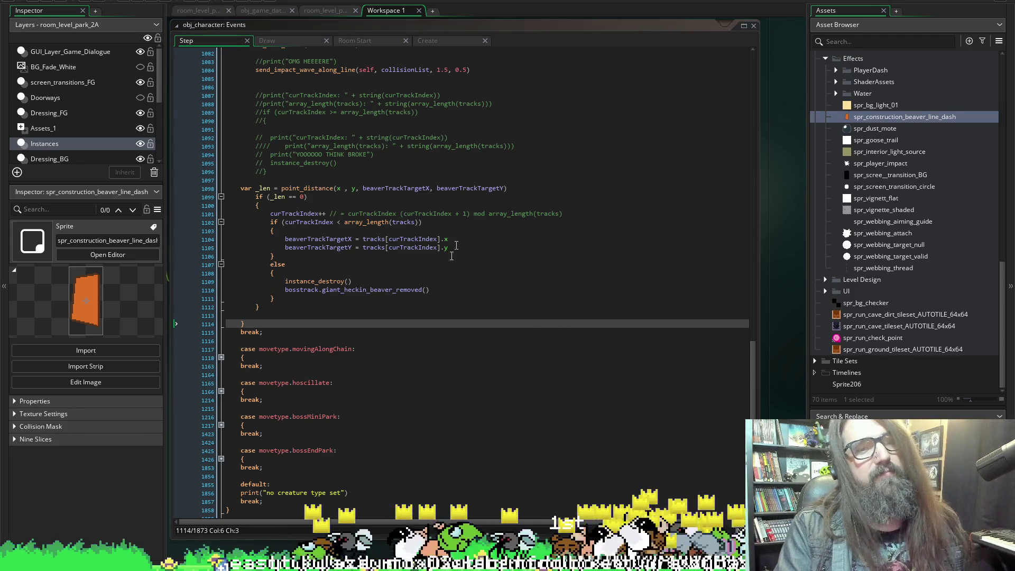
Switch to obj_character's Create event and select curBeaverDashCount on line 506.
{"action": "scroll", "coordinate": [578, 336], "scroll_direction": "up", "scroll_amount": 3}
{"action": "scroll", "coordinate": [291, 348], "scroll_direction": "up", "scroll_amount": 3}
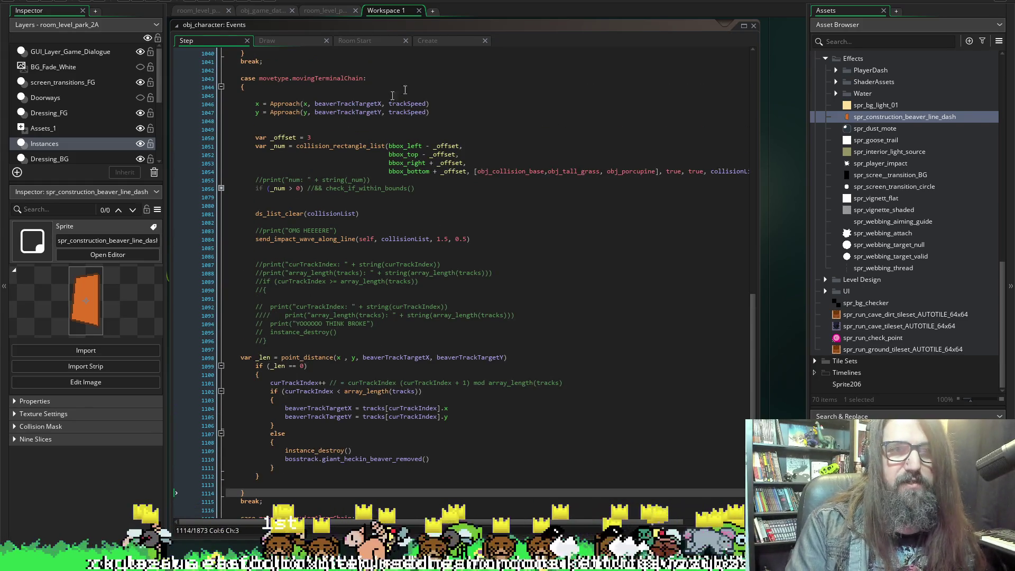
{"action": "left_click", "coordinate": [454, 41]}
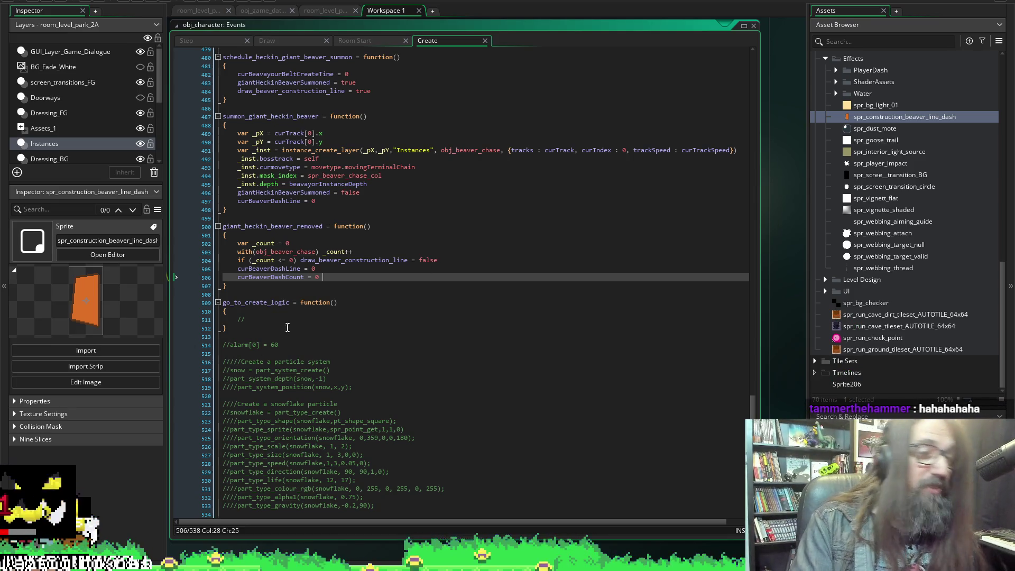
{"action": "double_click", "coordinate": [280, 277]}
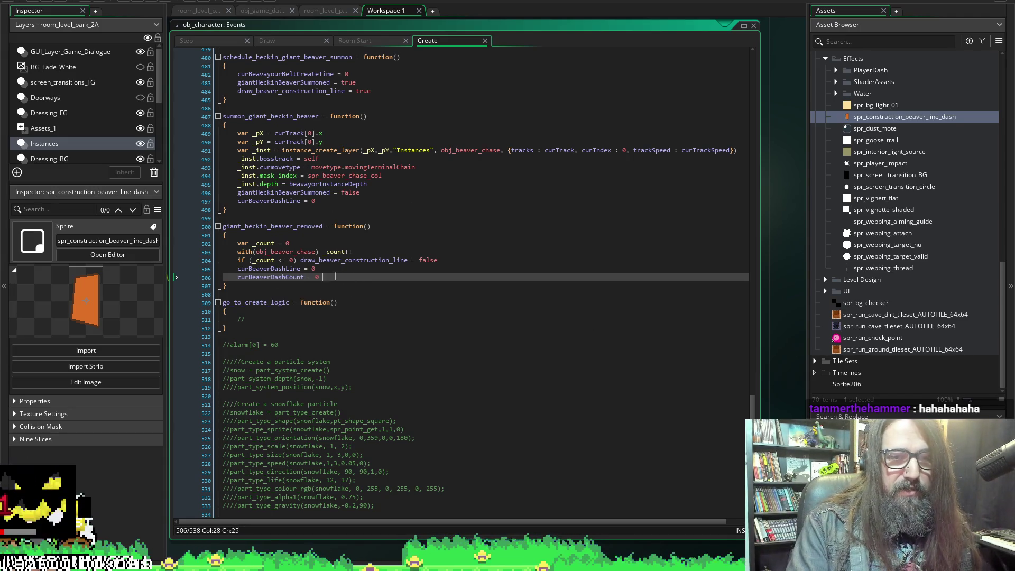